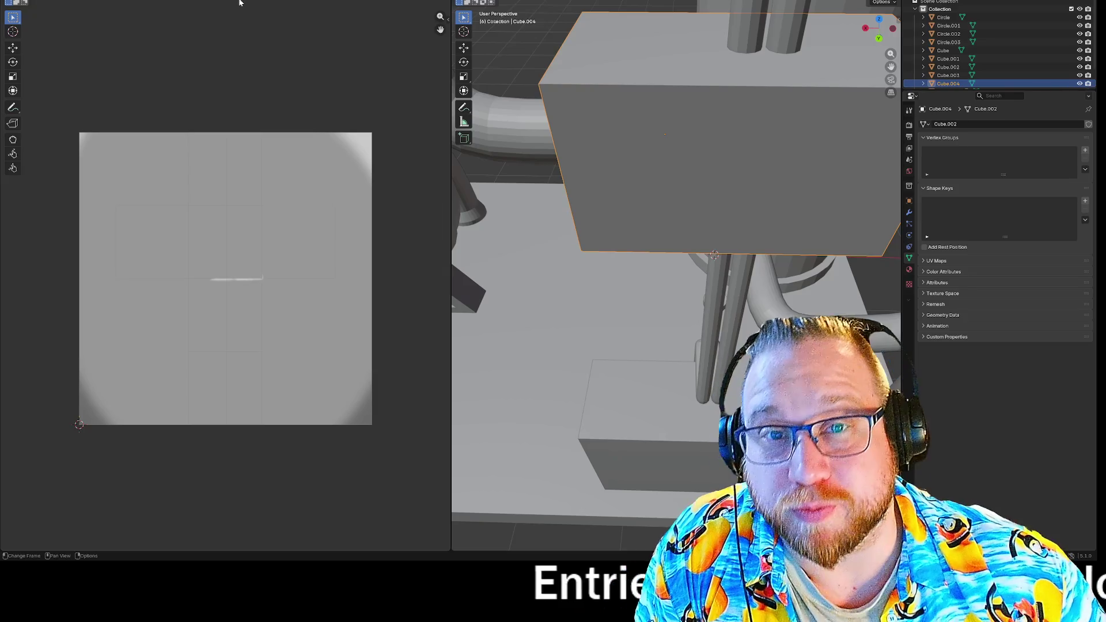
Switch Cube.004 to Texture Paint, orbit to check the airbrush strokes, then return to Object Mode
key("ctrl+Page_Down")
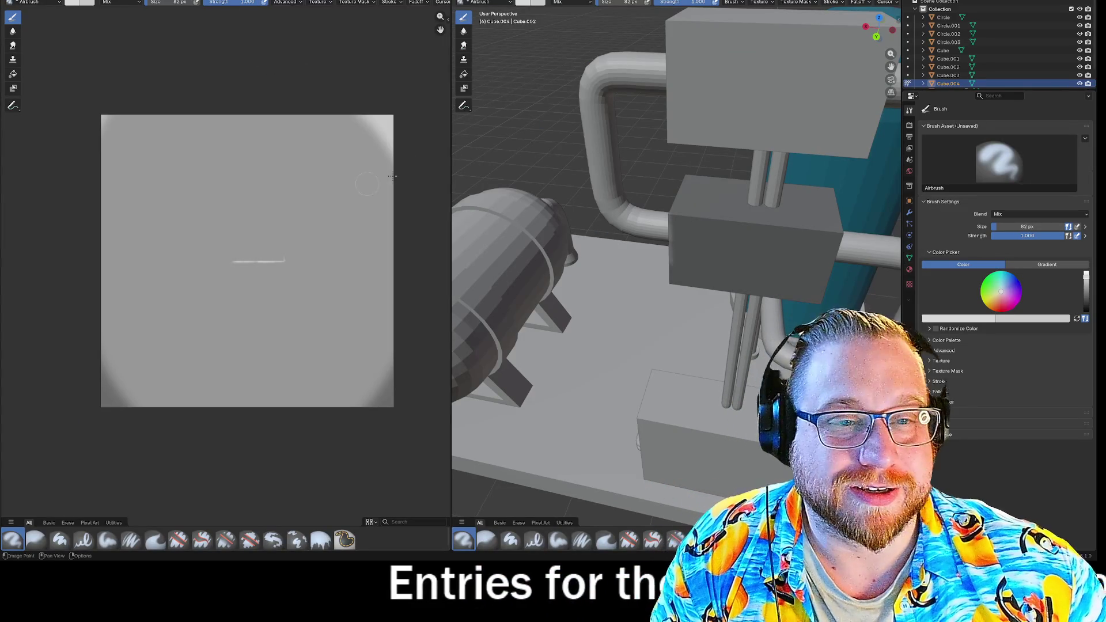
left_click_drag(599, 50, 591, 54)
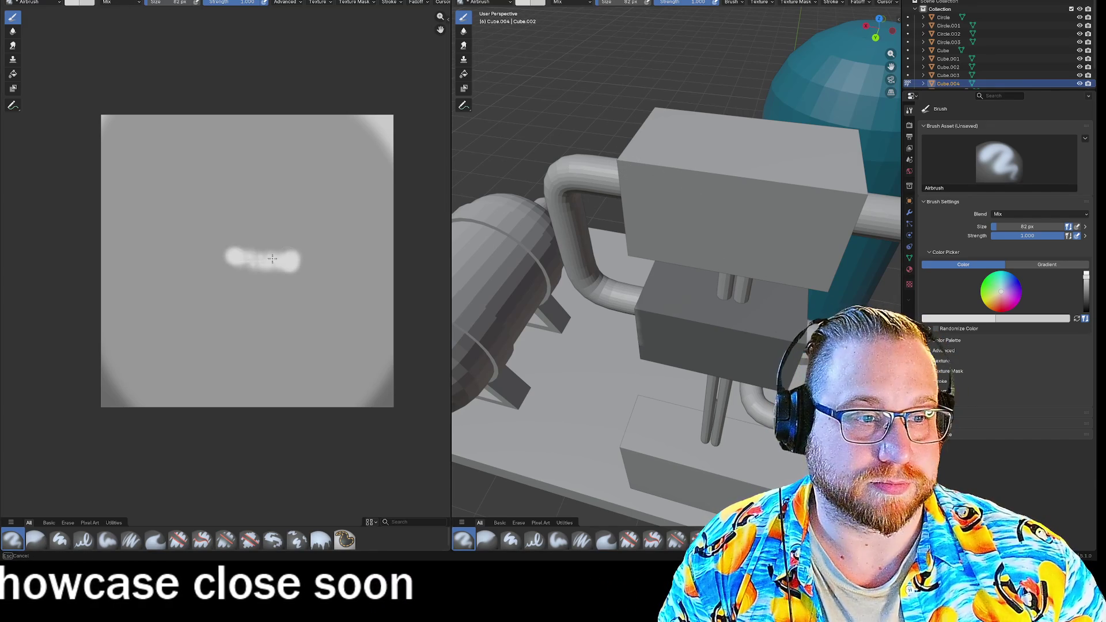
scroll(615, 220, "up", 5)
scroll(615, 220, "down", 5)
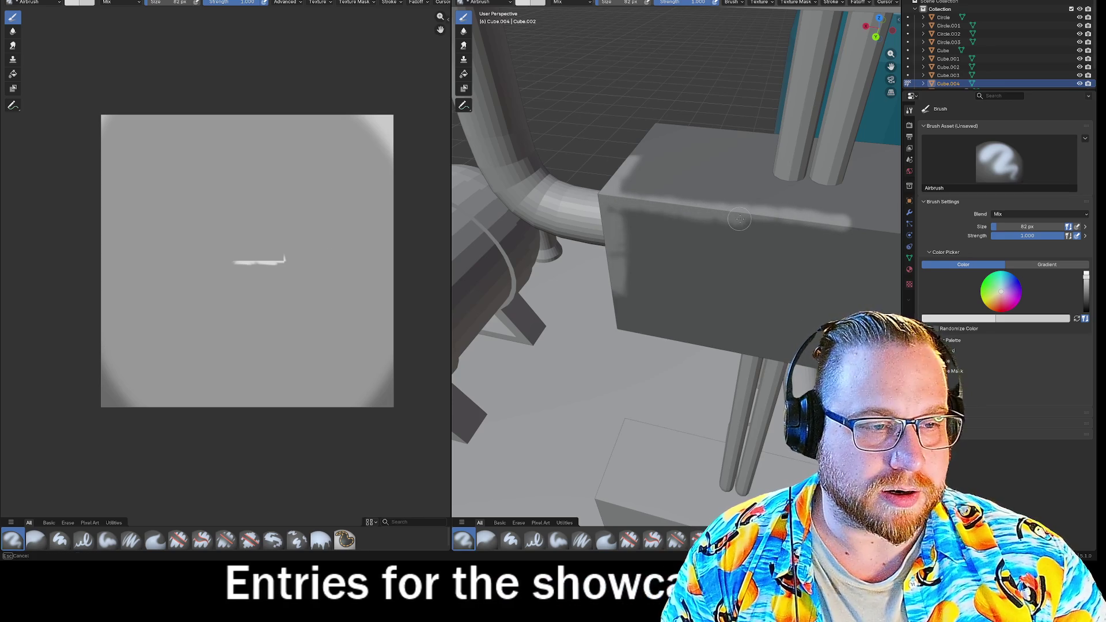
scroll(740, 219, "down", 3)
left_click_drag(747, 240, 736, 231)
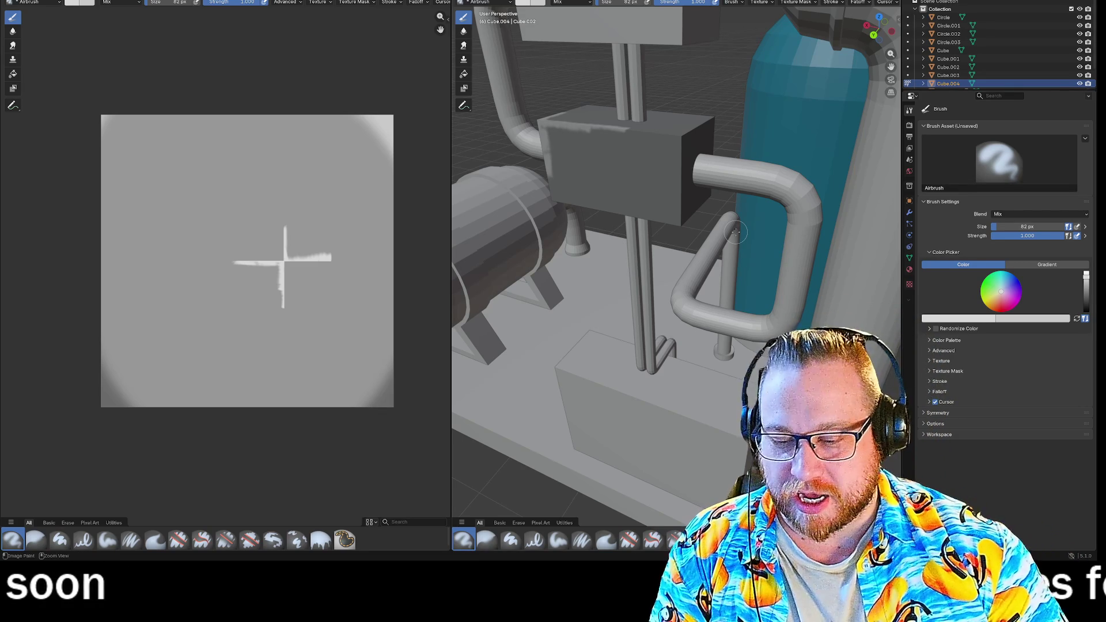
key("ctrl+Tab")
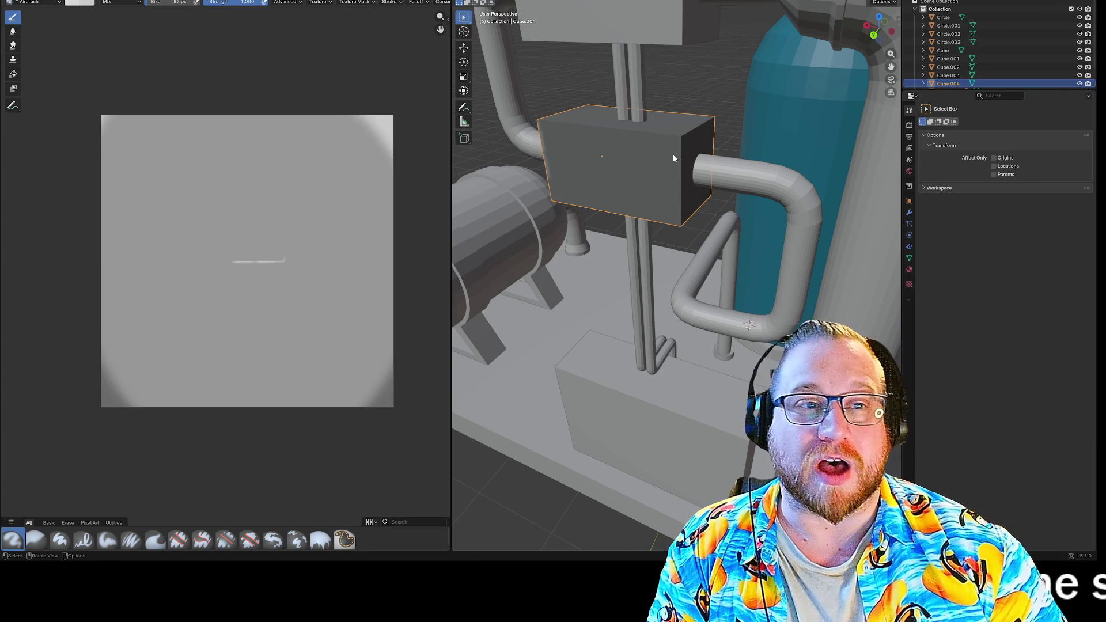
Preview the vending machine in Material, then Rendered shading, from several angles
mouse_move(611, 108)
left_mouse_down()
mouse_move(679, 115)
mouse_move(802, 92)
mouse_move(700, 39)
left_mouse_up()
key("z")
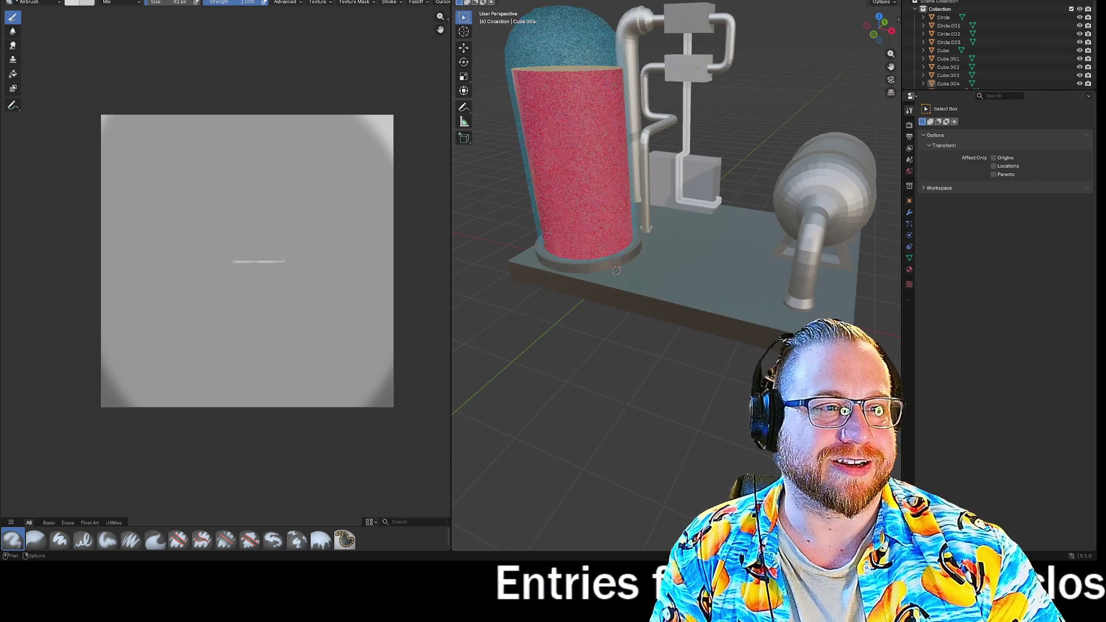
mouse_move(773, 116)
left_mouse_down()
mouse_move(781, 106)
mouse_move(837, 118)
mouse_move(851, 144)
mouse_move(479, 198)
mouse_move(560, 211)
left_mouse_up()
scroll(561, 212, "up", 2)
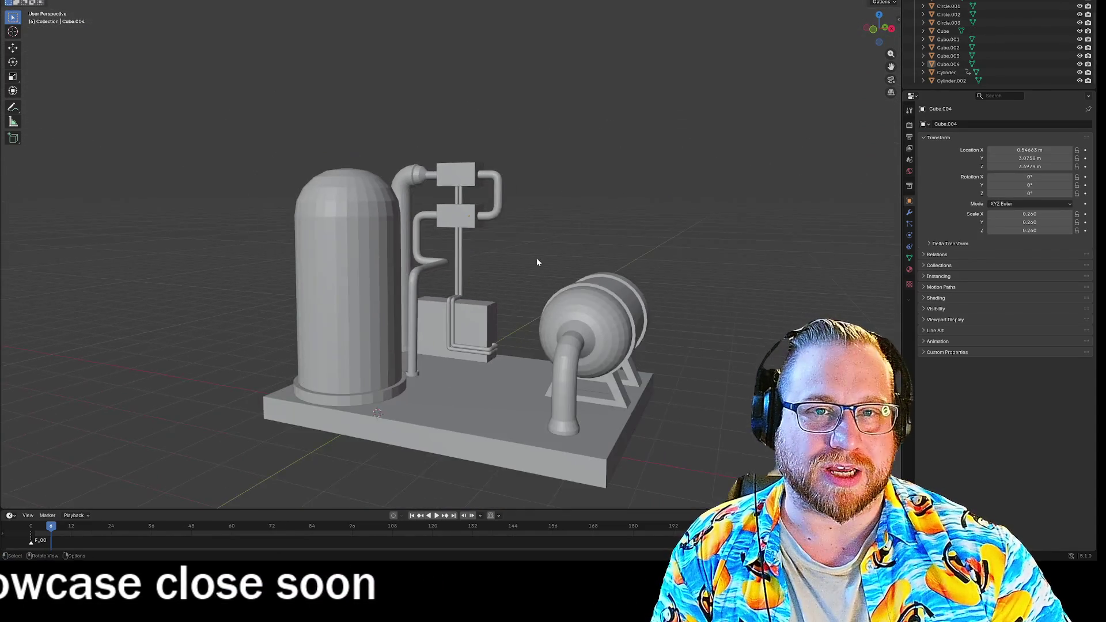
left_click_drag(538, 263, 563, 267)
key("z")
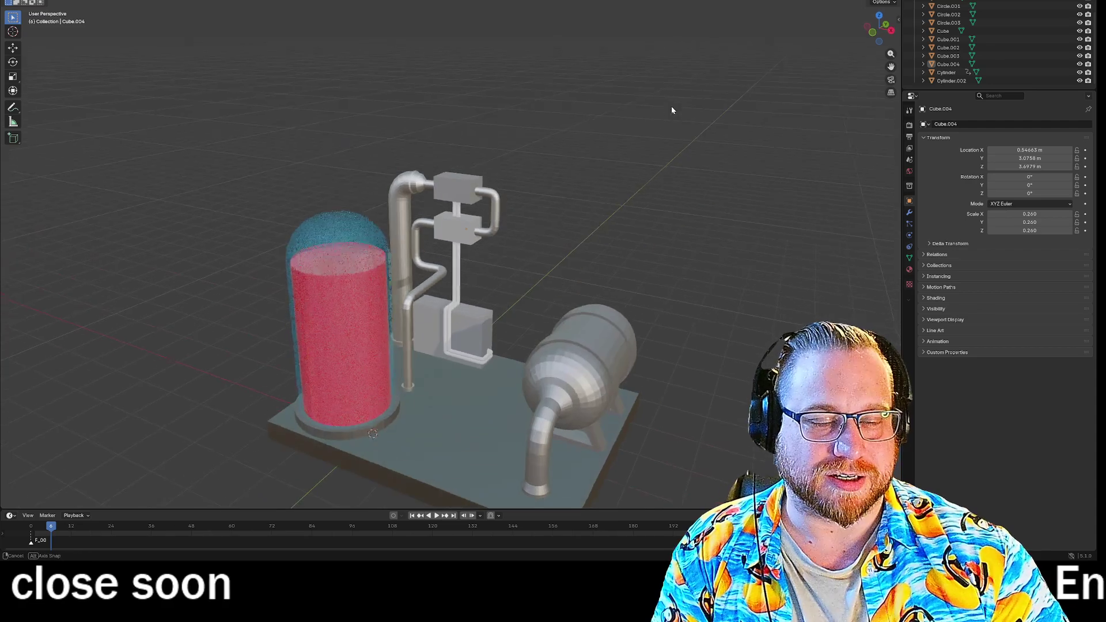
scroll(504, 282, "down", 2)
mouse_move(504, 282)
left_mouse_down()
mouse_move(509, 211)
mouse_move(557, 212)
mouse_move(507, 212)
mouse_move(538, 207)
mouse_move(499, 193)
mouse_move(524, 225)
mouse_move(515, 230)
mouse_move(520, 209)
mouse_move(549, 229)
mouse_move(523, 215)
mouse_move(554, 216)
mouse_move(486, 216)
mouse_move(541, 212)
mouse_move(529, 211)
mouse_move(520, 269)
mouse_move(649, 222)
mouse_move(535, 216)
left_mouse_up()
scroll(508, 211, "up", 5)
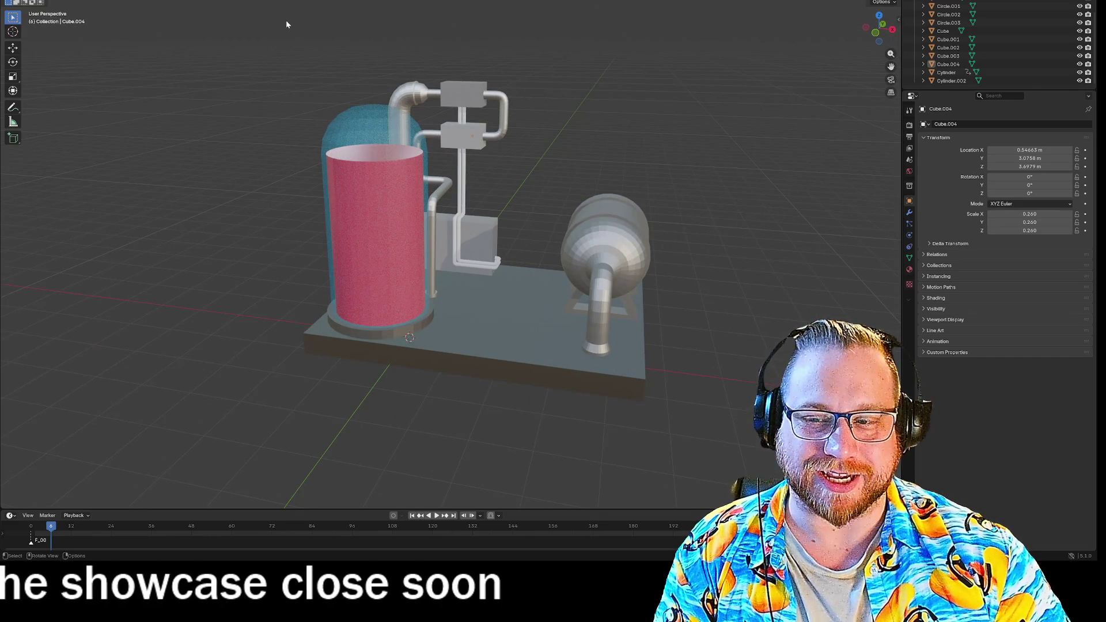
Save the model as Blood vend.blend, quit Blender, and bring Godot to the front
left_click(23, 1)
left_click(37, 34)
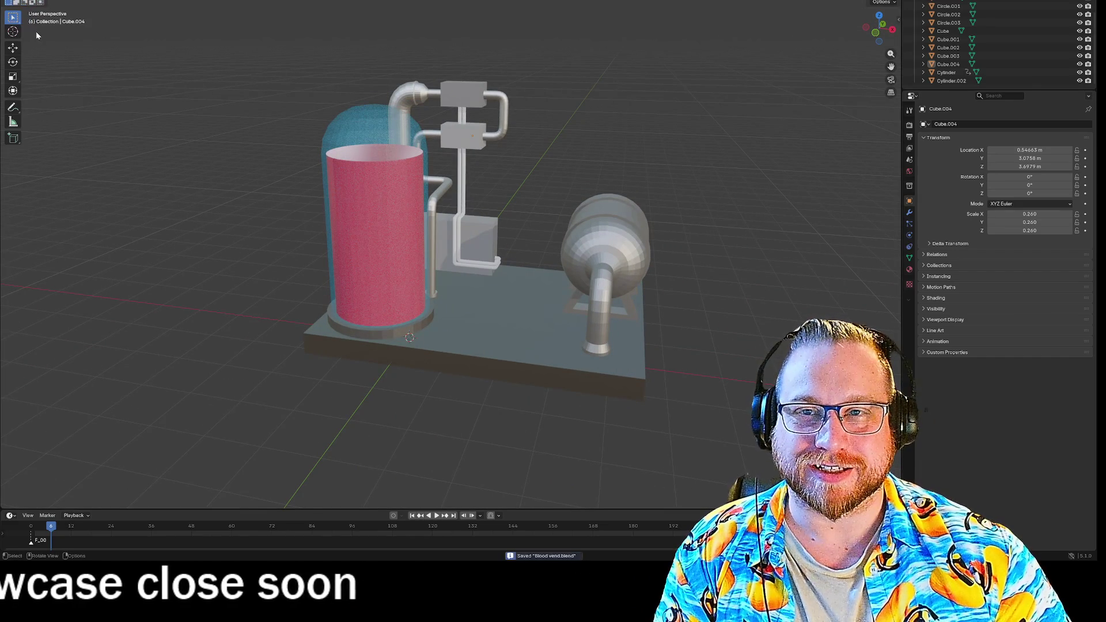
key("ctrl+q")
left_click(505, 286)
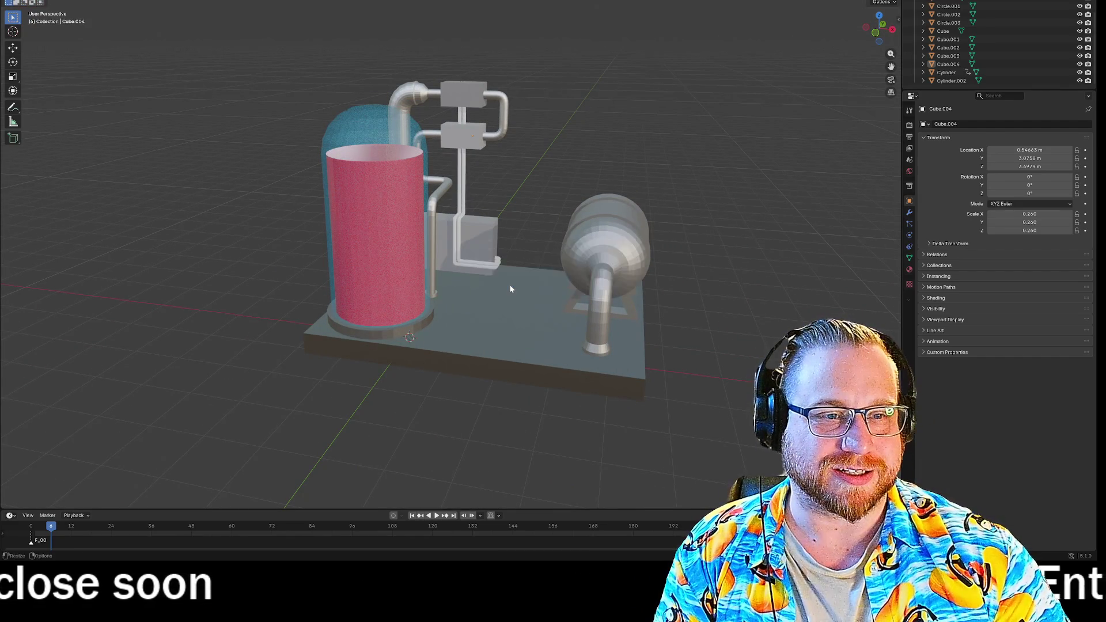
left_click(657, 252)
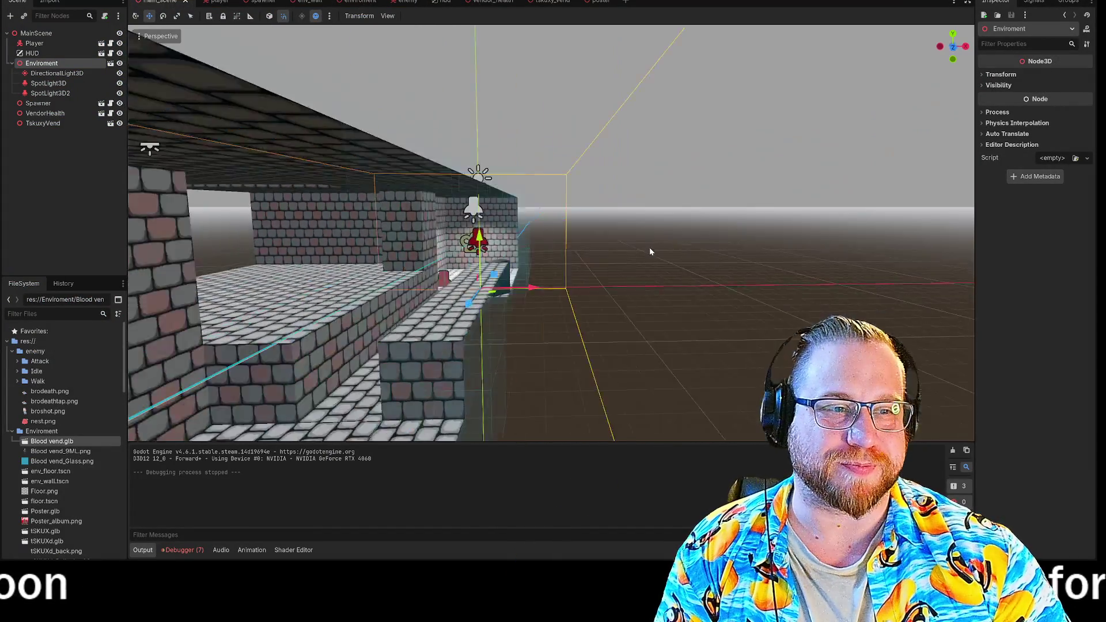
scroll(656, 249, "up", 5)
scroll(643, 256, "up", 8)
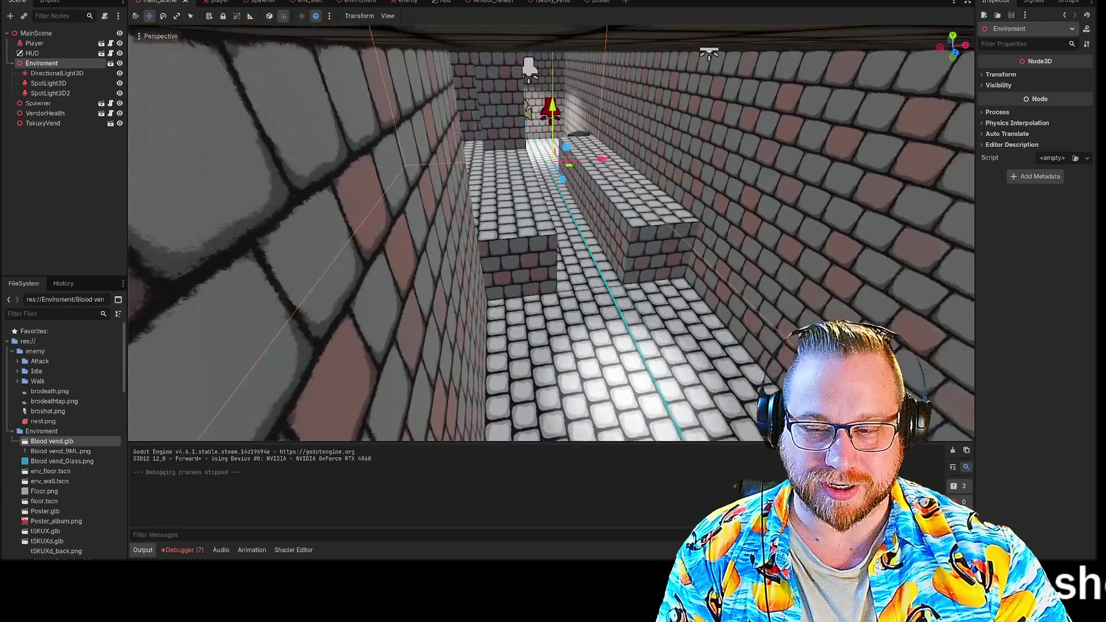
scroll(551, 234, "up", 8)
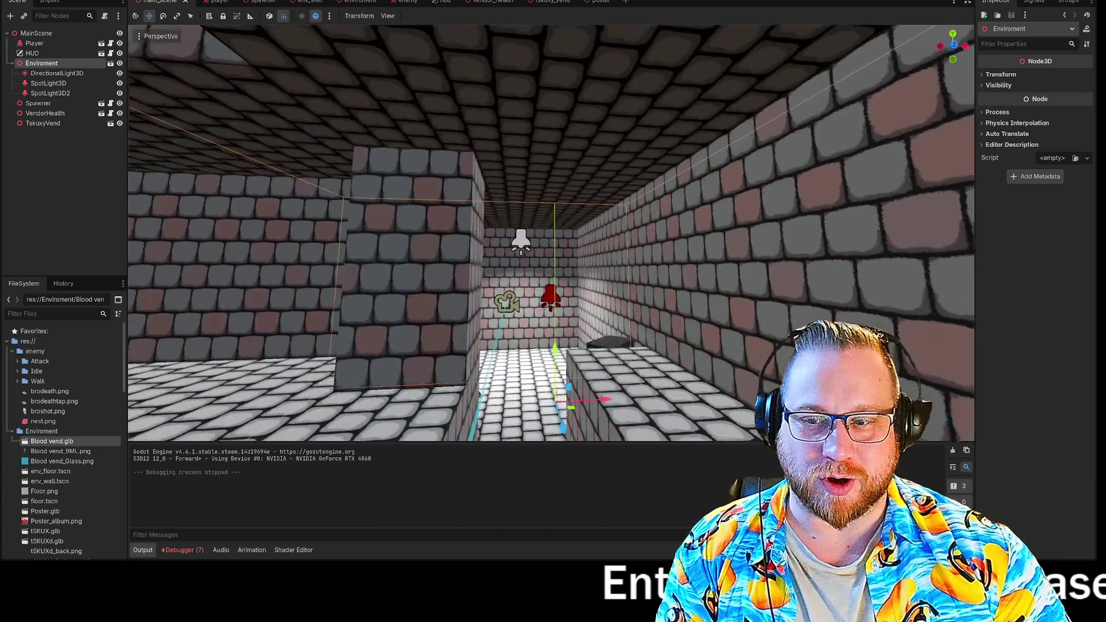
scroll(645, 247, "up", 3)
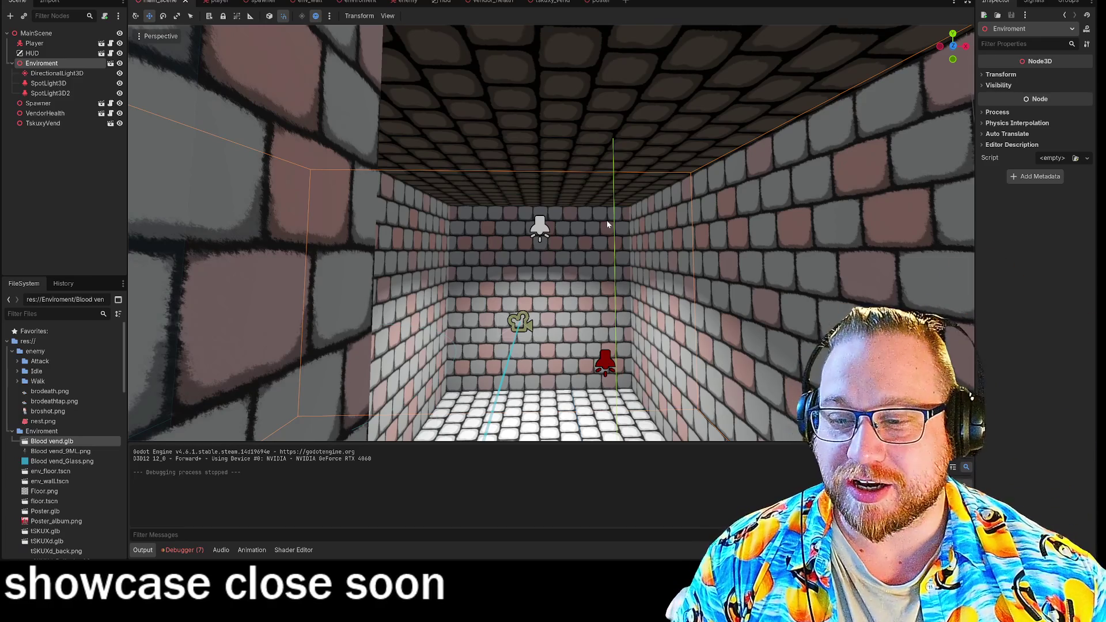
mouse_move(599, 217)
left_mouse_down()
mouse_move(576, 259)
mouse_move(565, 219)
mouse_move(519, 230)
mouse_move(598, 213)
left_mouse_up()
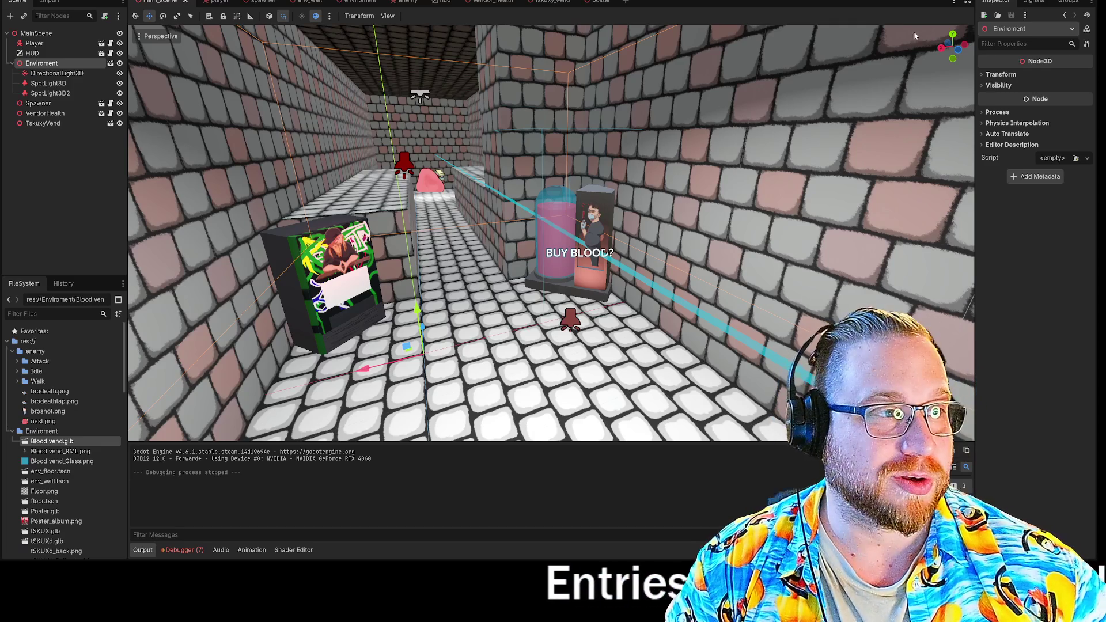
Run the game with F5, reposition its window, and take control of the camera
key("F5")
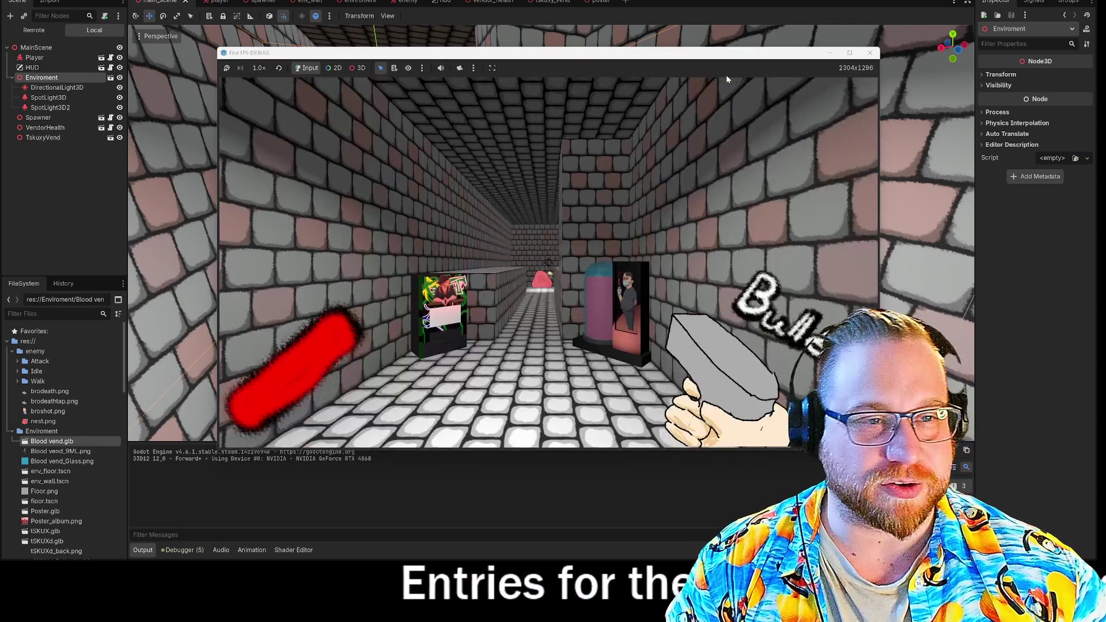
left_click_drag(683, 51, 644, 29)
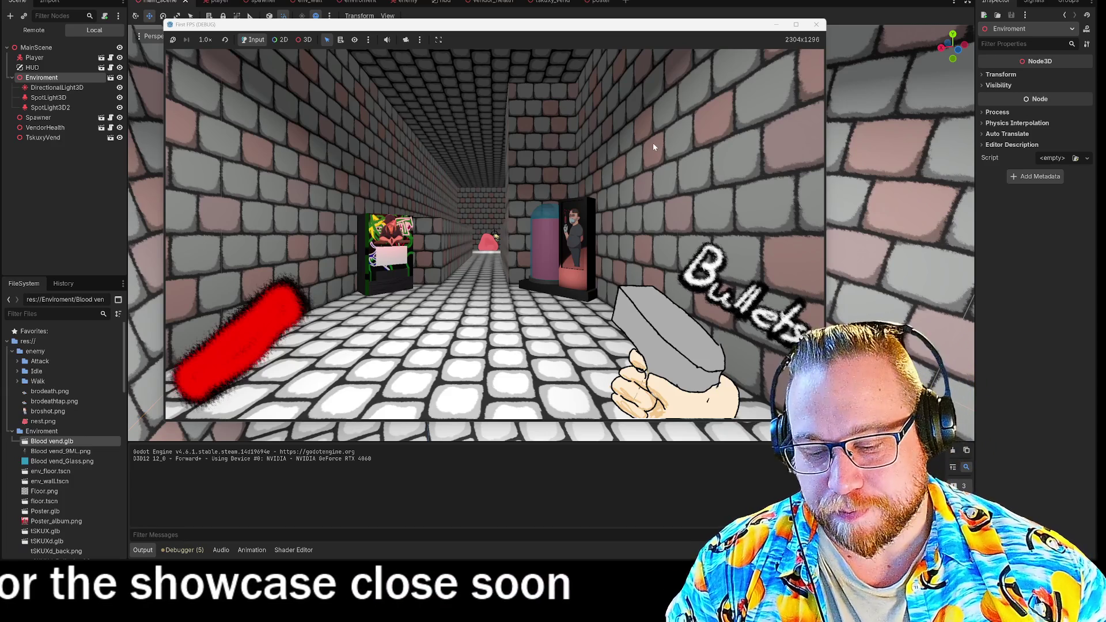
left_click(562, 202)
Walk down the brick corridor past the vending machines toward the fallen enemy
key("w")
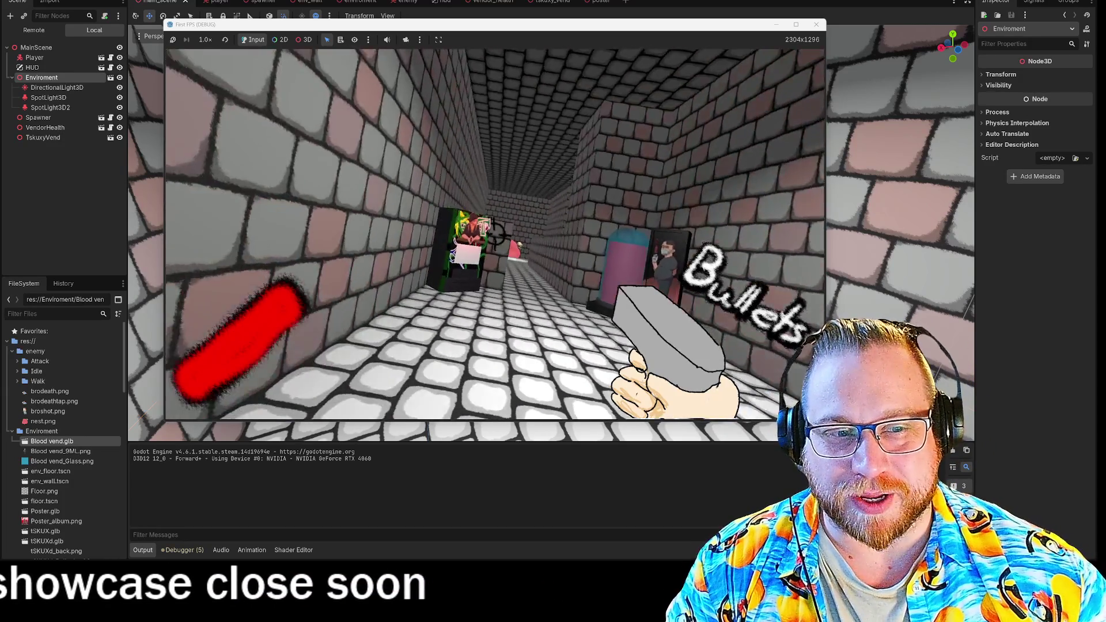
key("w")
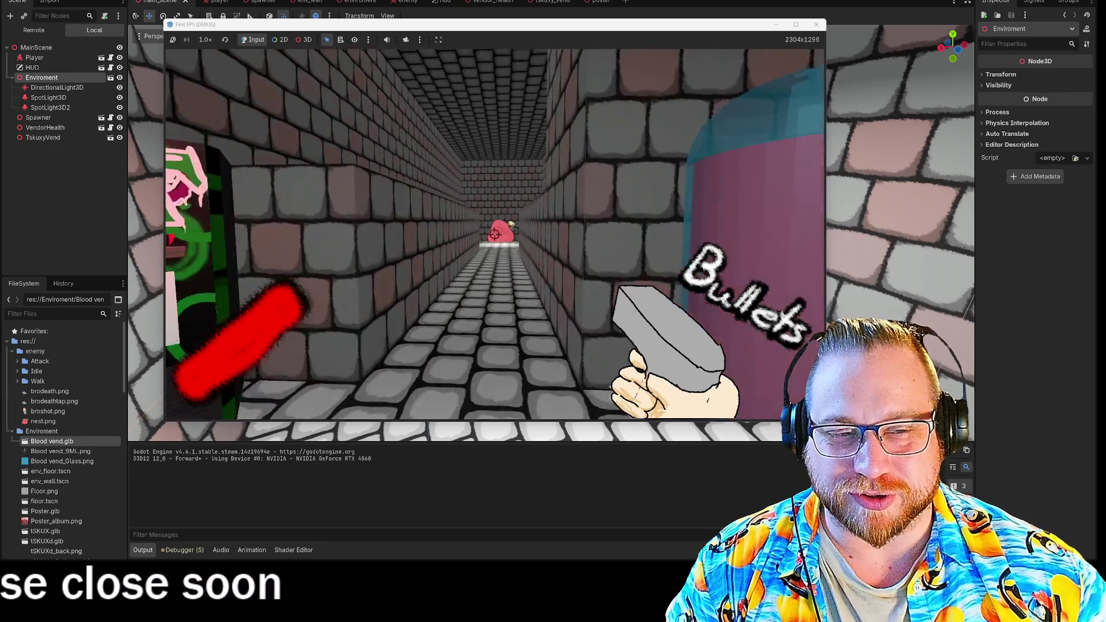
key("w")
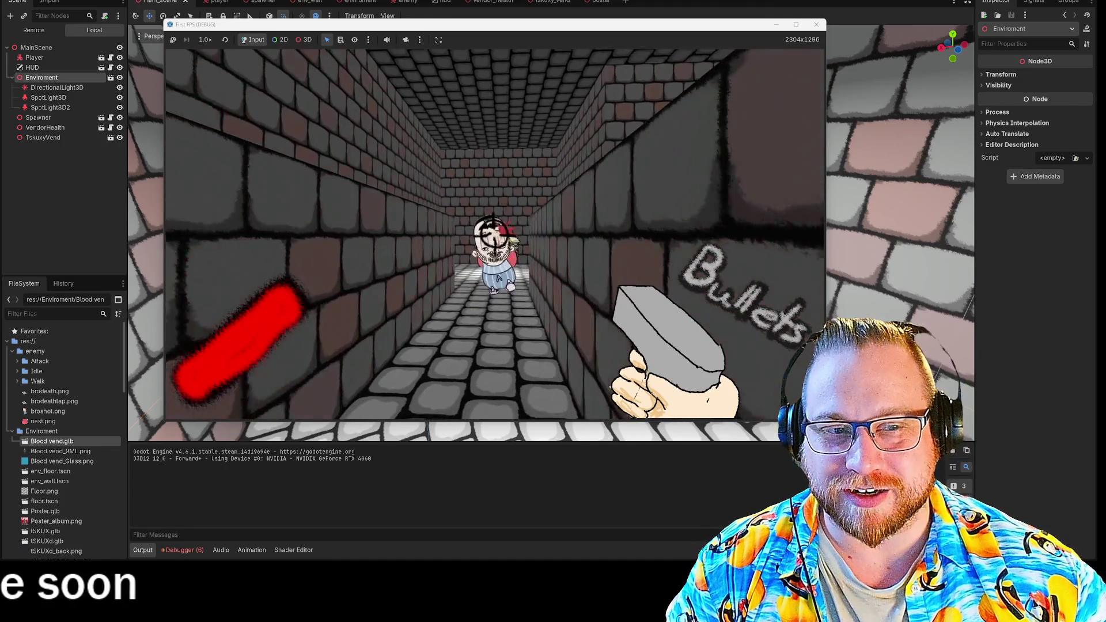
key("d")
key("w")
key("s")
key("w")
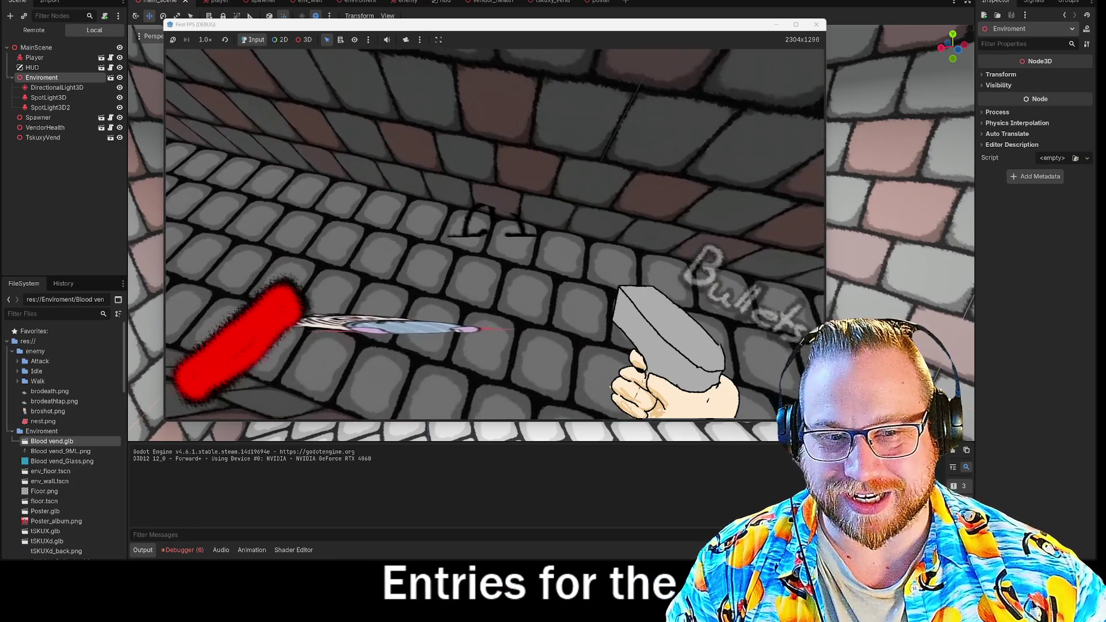
Circle the fallen enemy and walk on to the corridor's end wall
key("w")
key("s")
key("s")
key("w")
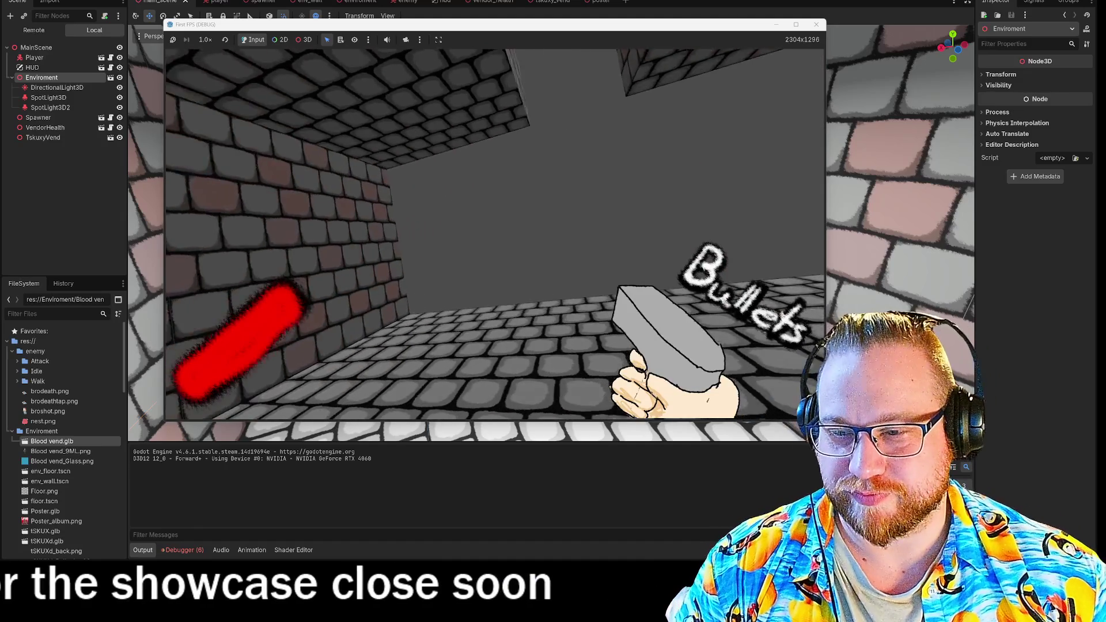
key("w")
key("s")
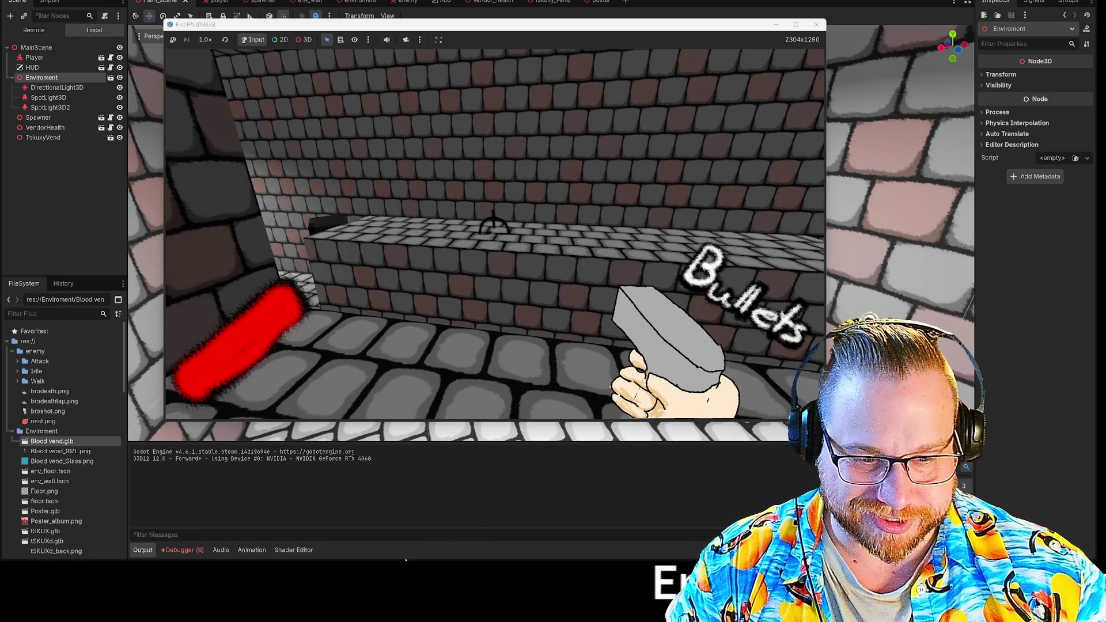
key("super")
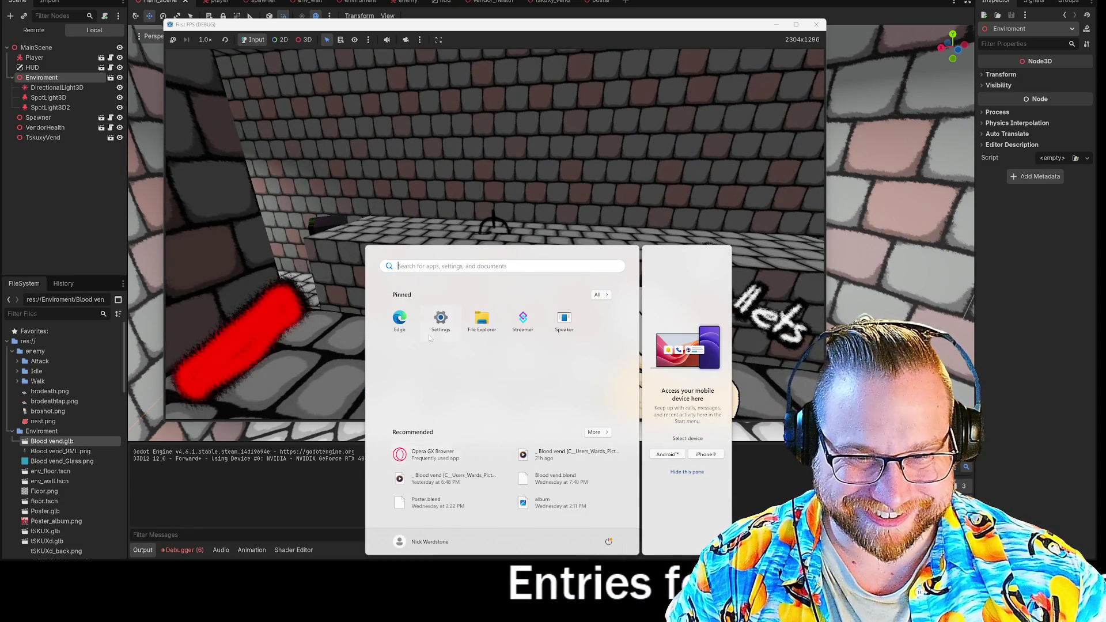
Search 'fire' in the Start menu and launch FireAlpaca64
type("fire")
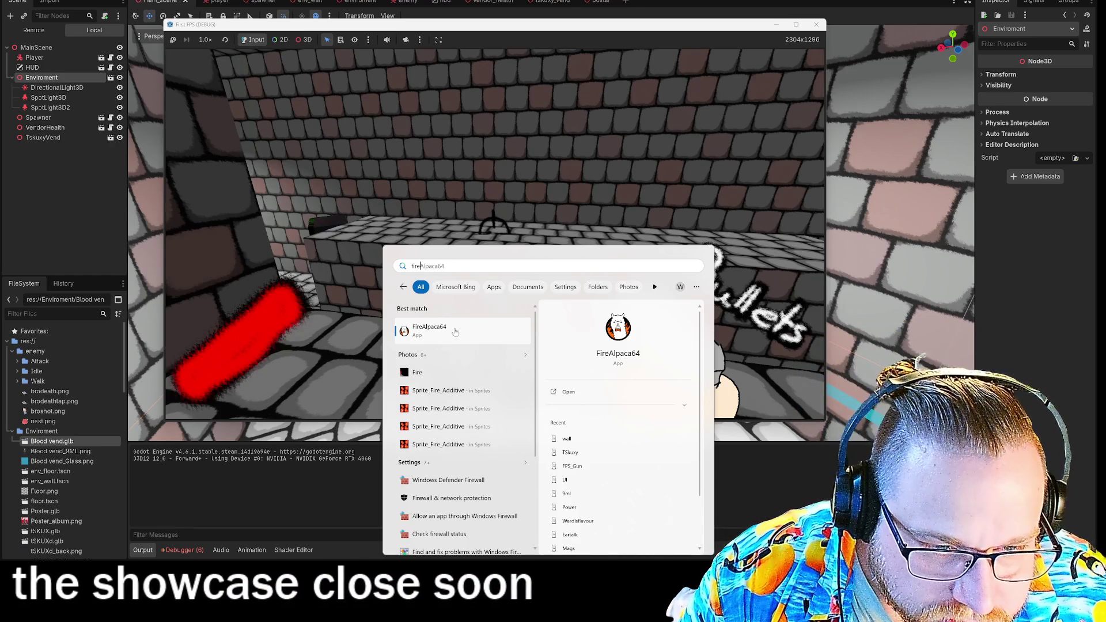
left_click(456, 332)
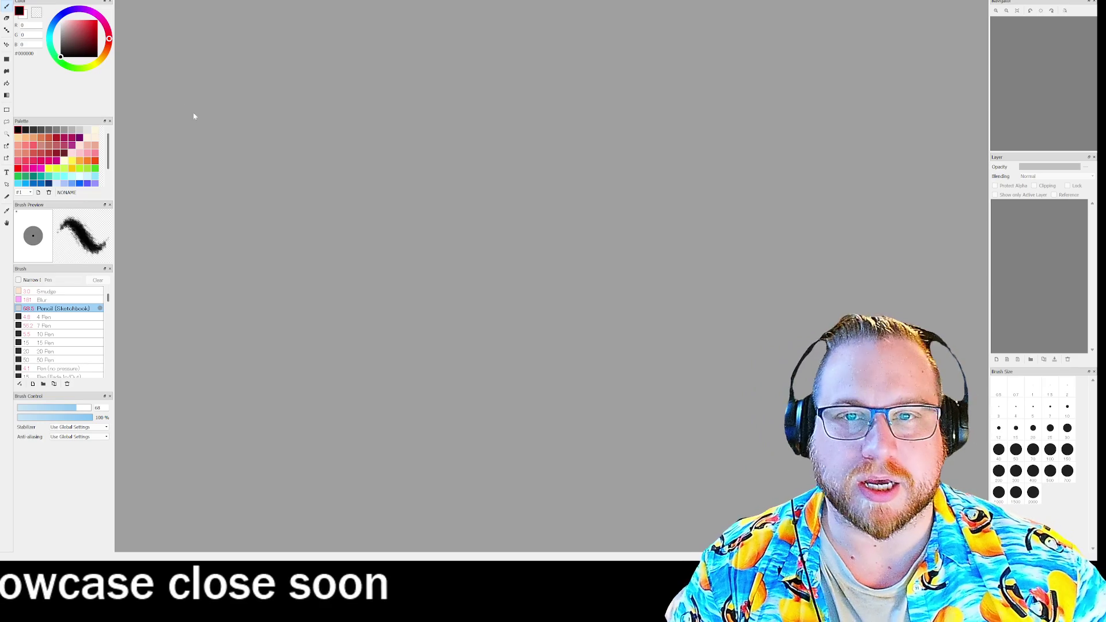
Dismiss the startup notice and create a new 1000×1000 transparent canvas
left_click(638, 370)
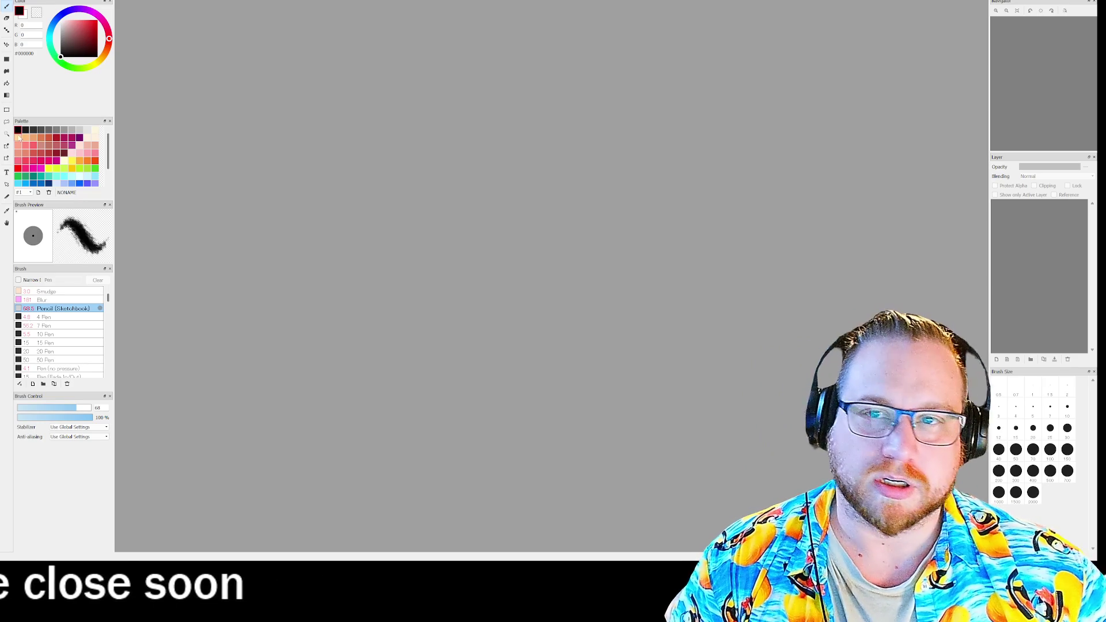
key("alt+f")
key("Return")
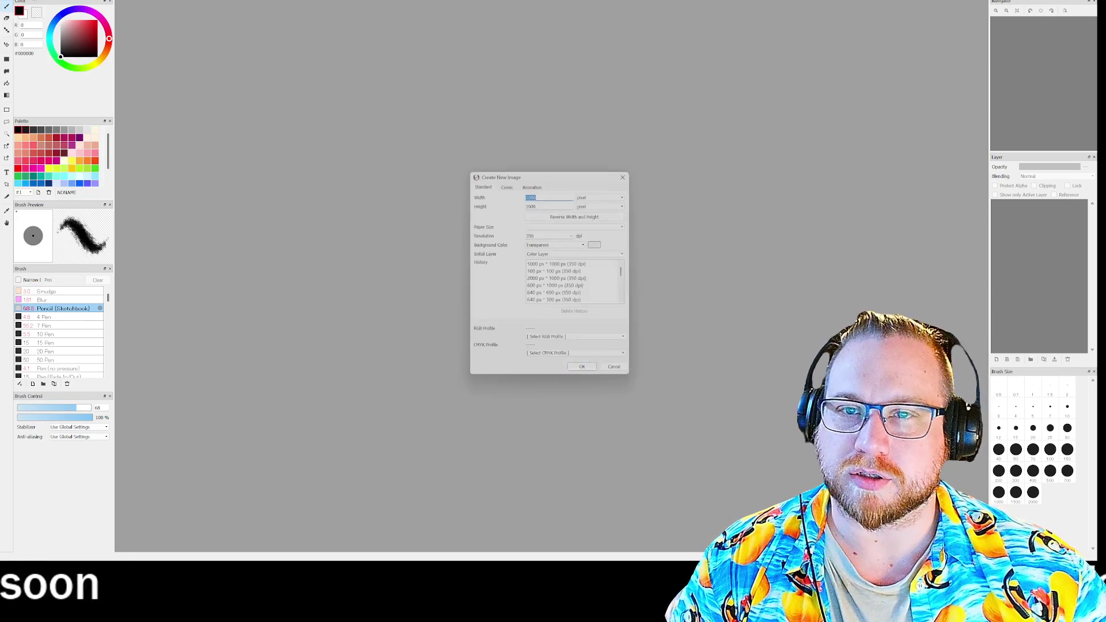
left_click(584, 375)
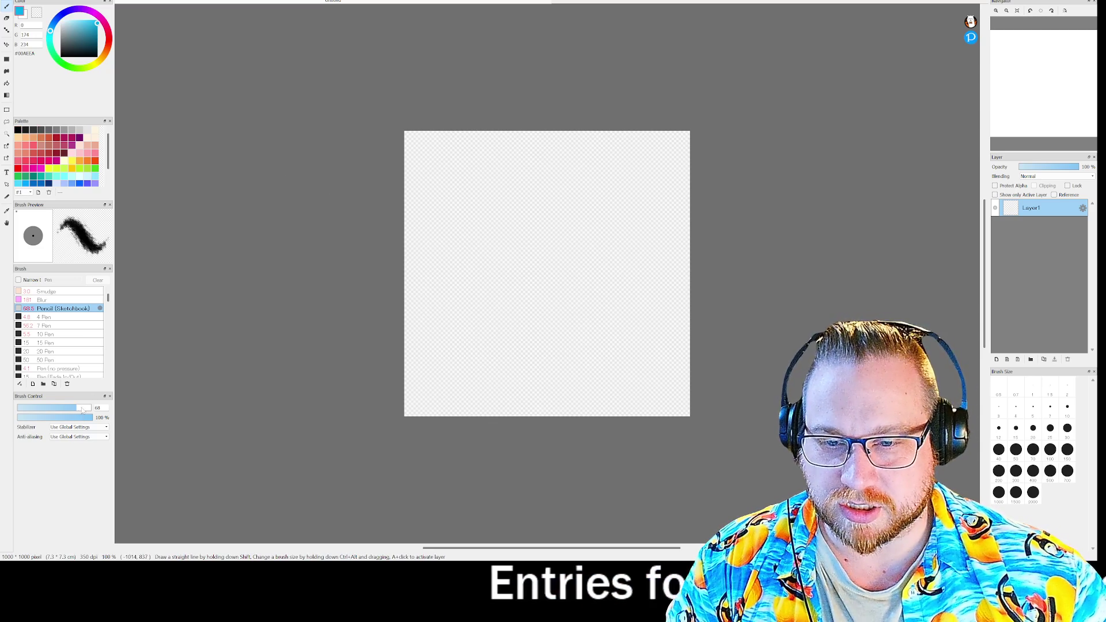
Paint cyan sky strokes across the canvas, then pick yellow as the colour
mouse_move(340, 253)
left_mouse_down()
mouse_move(531, 122)
mouse_move(593, 222)
mouse_move(686, 144)
mouse_move(451, 453)
mouse_move(490, 357)
mouse_move(450, 340)
mouse_move(585, 111)
mouse_move(686, 219)
left_mouse_up()
mouse_move(599, 173)
left_mouse_down()
mouse_move(501, 240)
mouse_move(576, 190)
left_mouse_up()
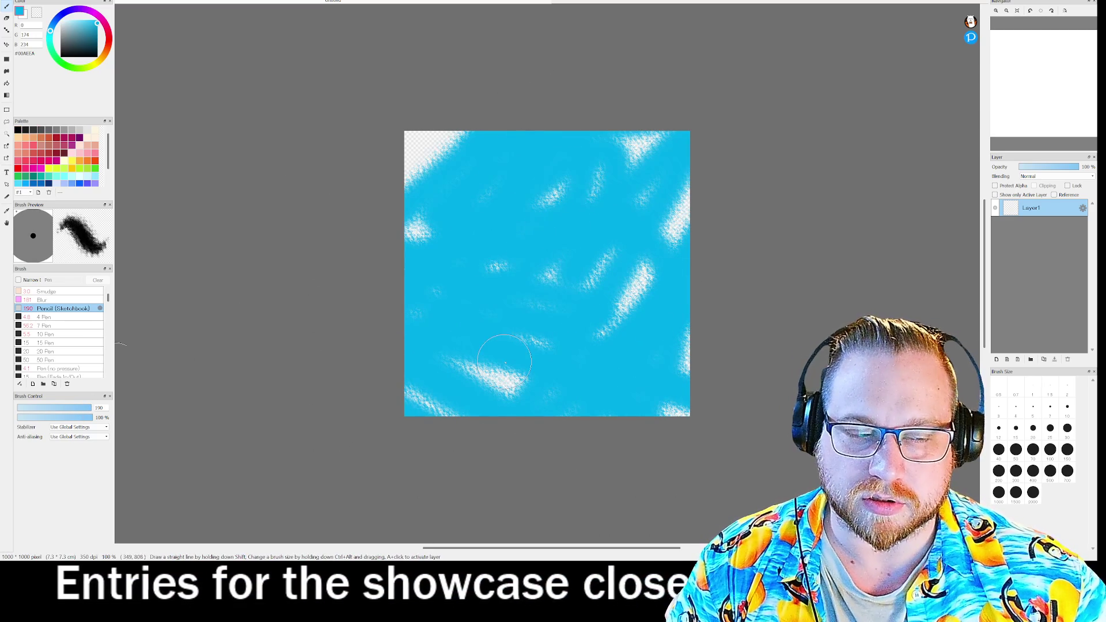
left_click(97, 63)
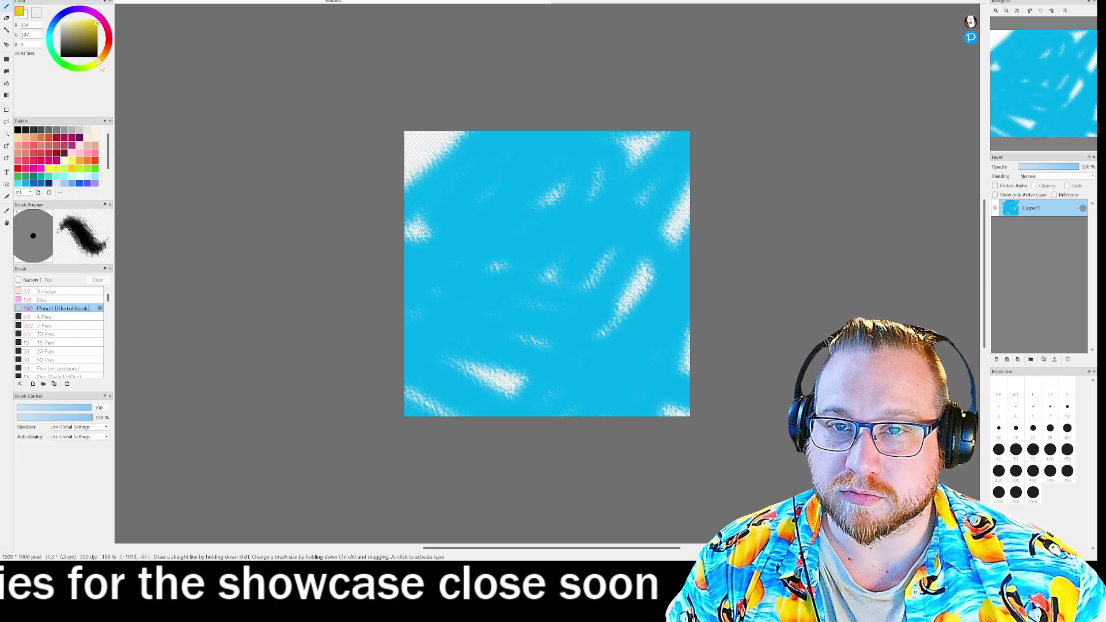
Paint a yellow sun in the upper right and, with a smaller brush, black sunglasses
mouse_move(623, 179)
left_mouse_down()
mouse_move(617, 201)
mouse_move(608, 174)
left_mouse_up()
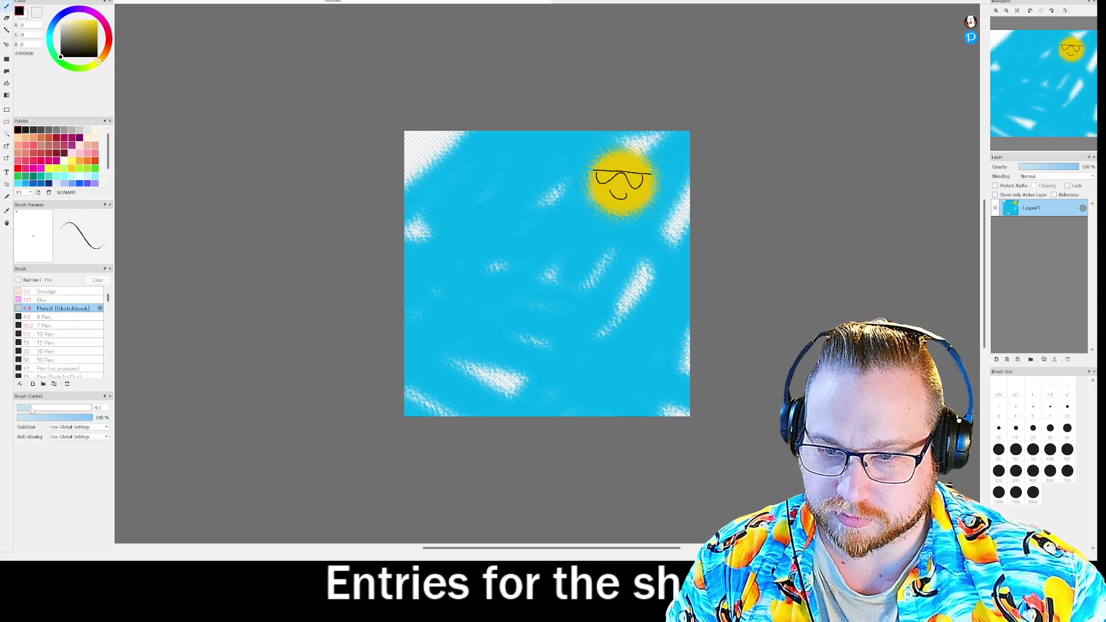
left_click_drag(44, 413, 42, 413)
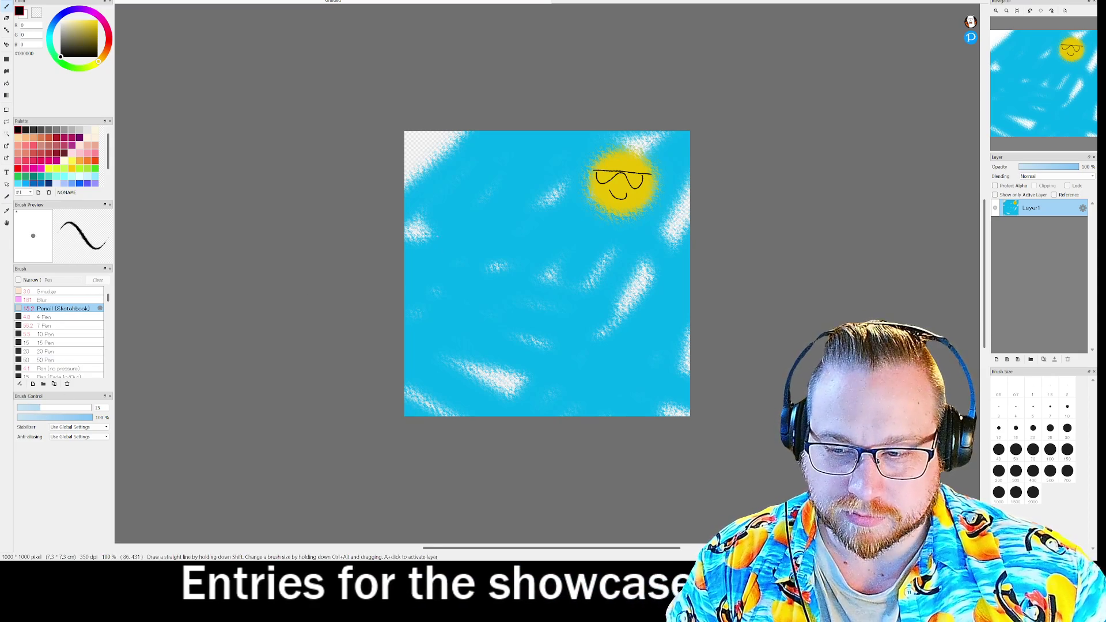
left_click(600, 177)
left_click_drag(600, 177, 594, 171)
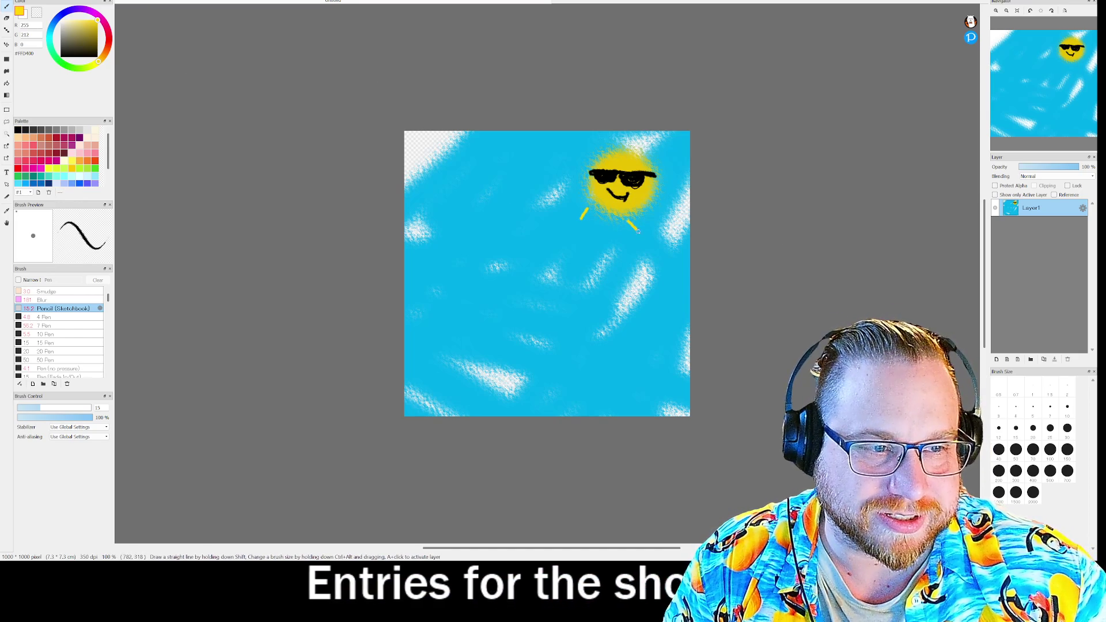
Draw yellow rays around the sun and open the File > Export settings
mouse_move(669, 183)
left_mouse_down()
mouse_move(684, 179)
mouse_move(676, 139)
mouse_move(605, 133)
mouse_move(573, 141)
mouse_move(568, 198)
left_mouse_up()
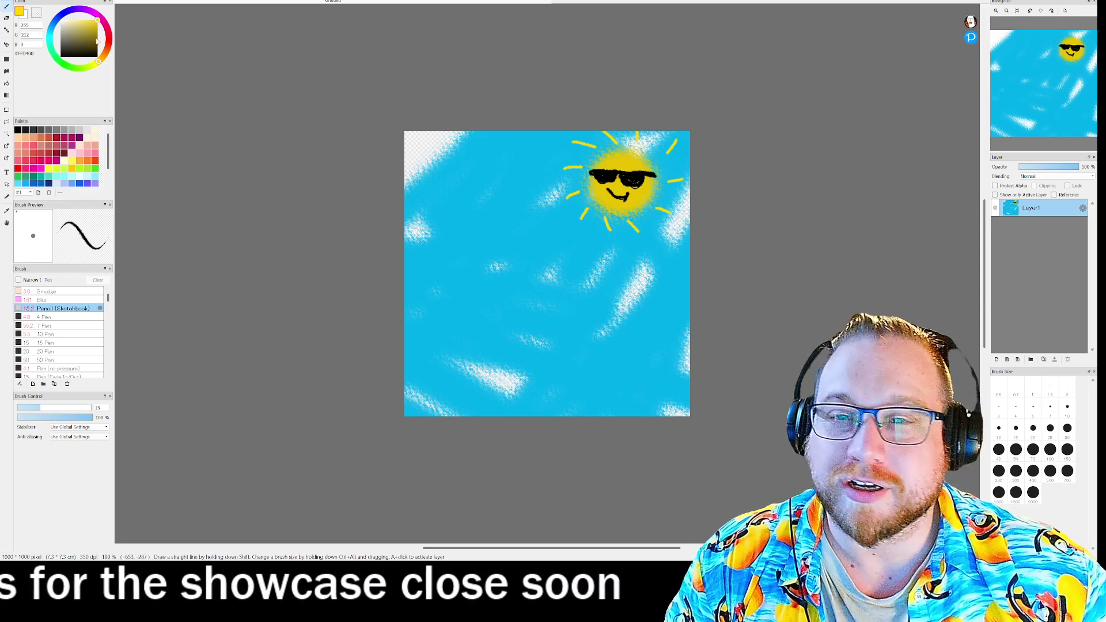
left_click(16, 2)
left_click(22, 96)
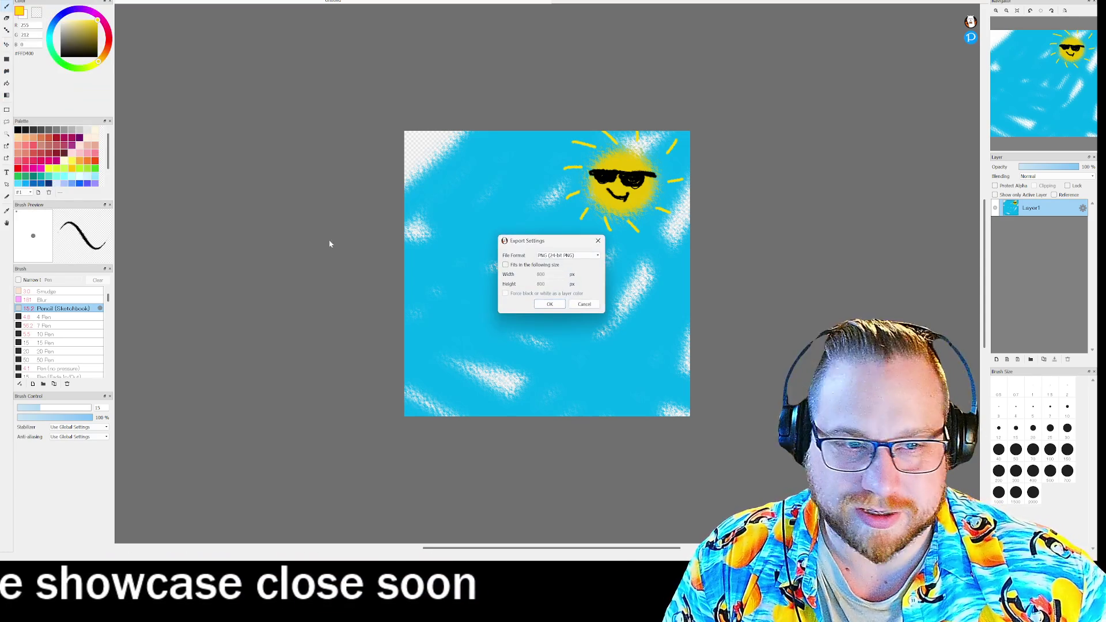
Export the picture as a PNG named Sun, then close FireAlpaca
left_click(562, 256)
left_click(550, 305)
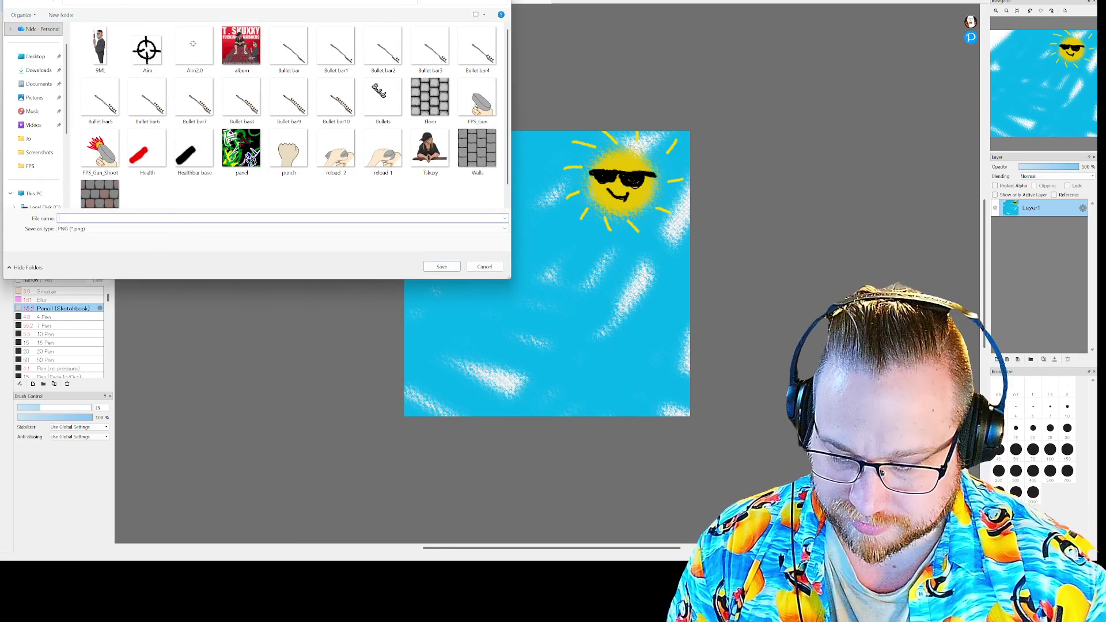
type("Sun")
key("Return")
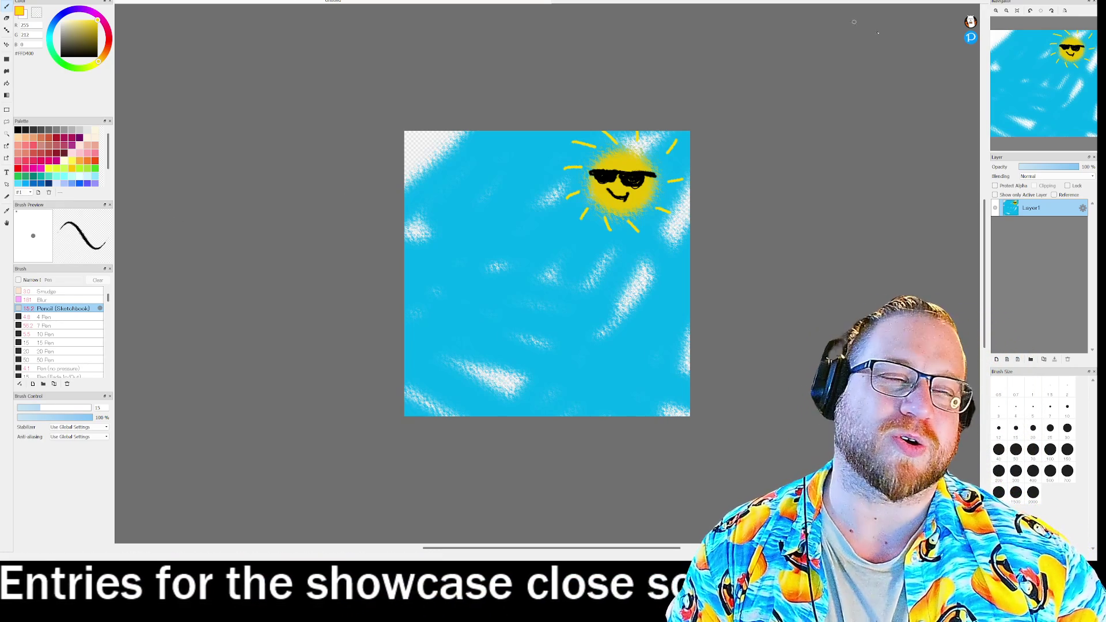
key("ctrl+w")
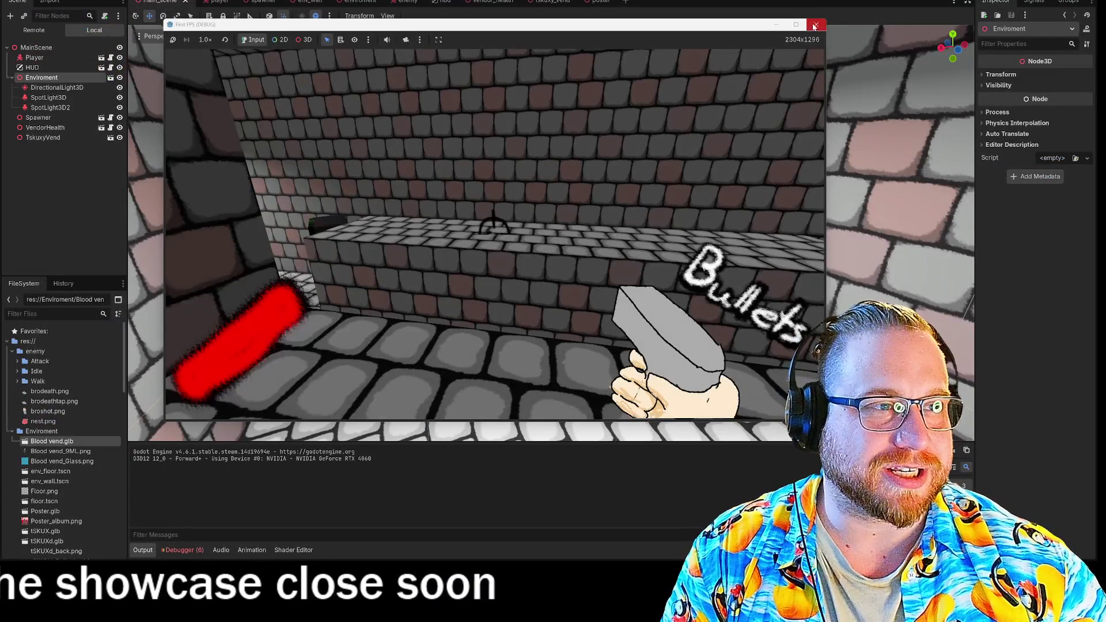
left_click(816, 24)
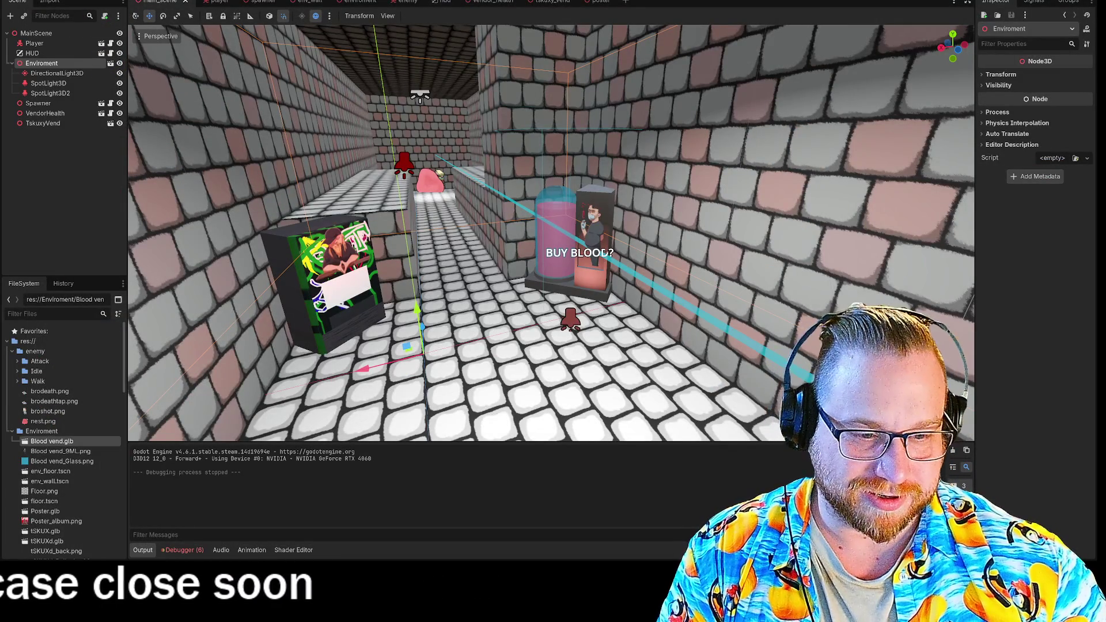
Drag Sun.png from File Explorer into Godot's Enviroment folder
key("super+e")
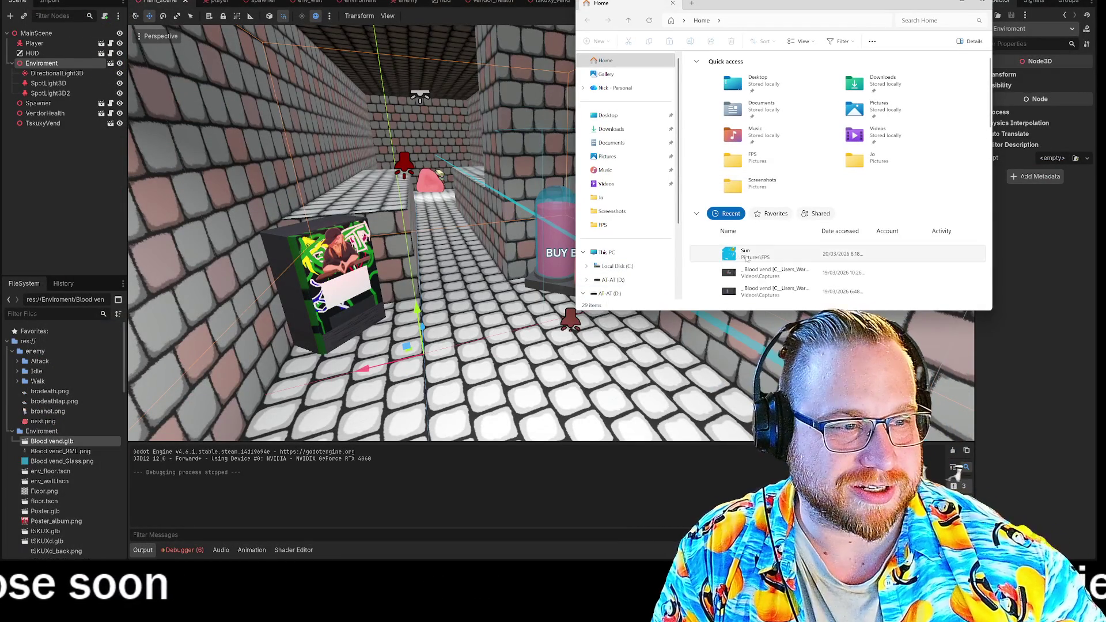
left_click_drag(50, 470, 51, 472)
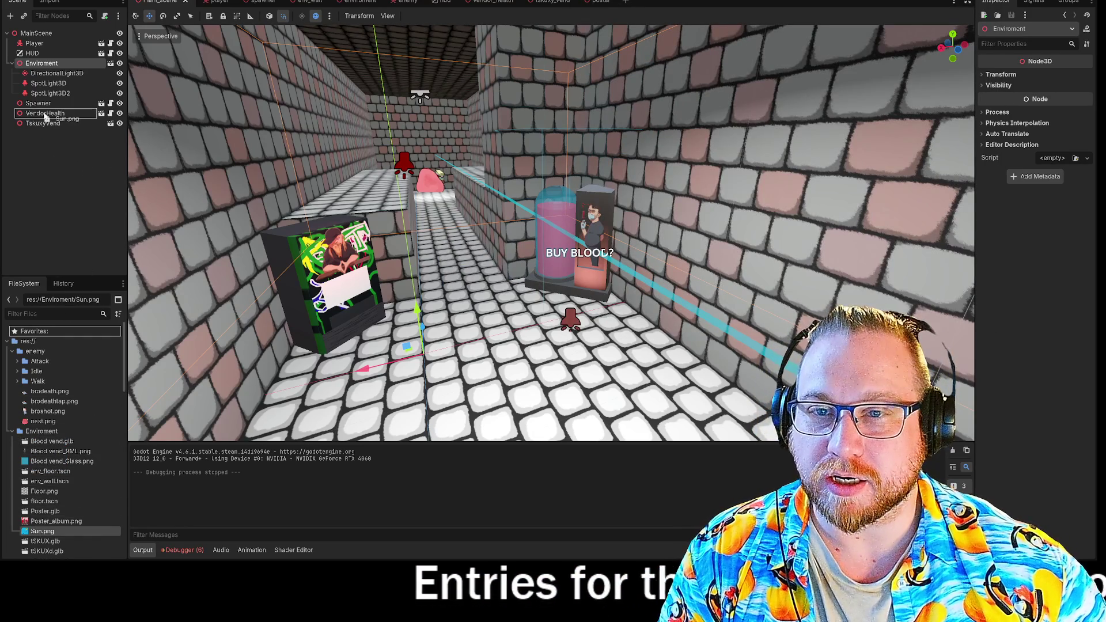
left_click_drag(36, 41, 37, 41)
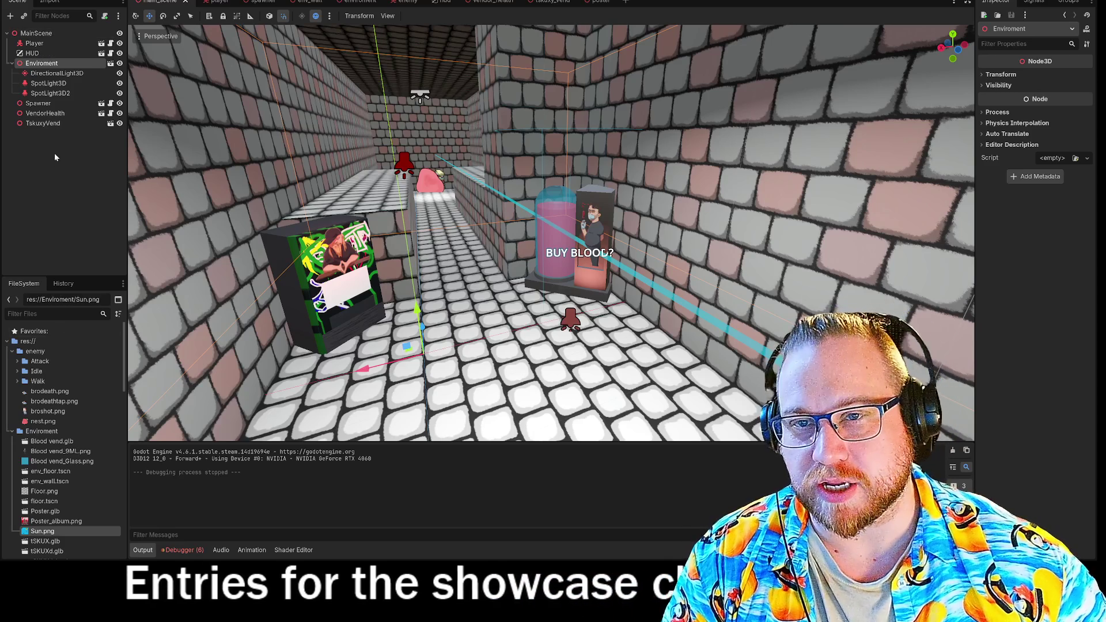
right_click(42, 34)
Add a Sprite3D under MainScene, give it the Sun.png texture, and raise it 6 units
left_click(74, 44)
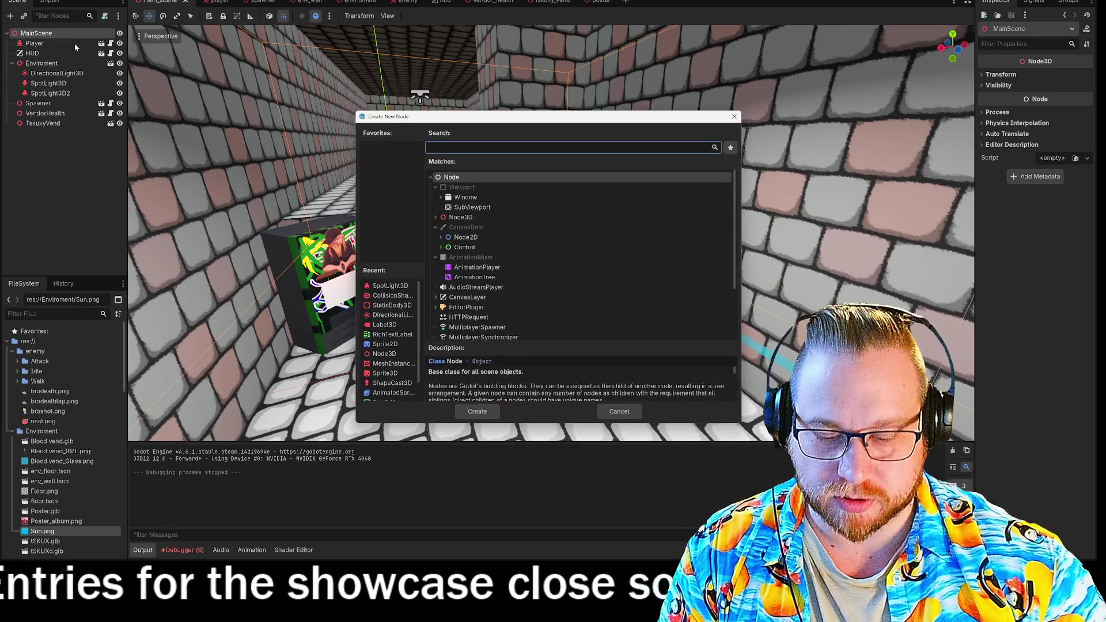
type("sprit")
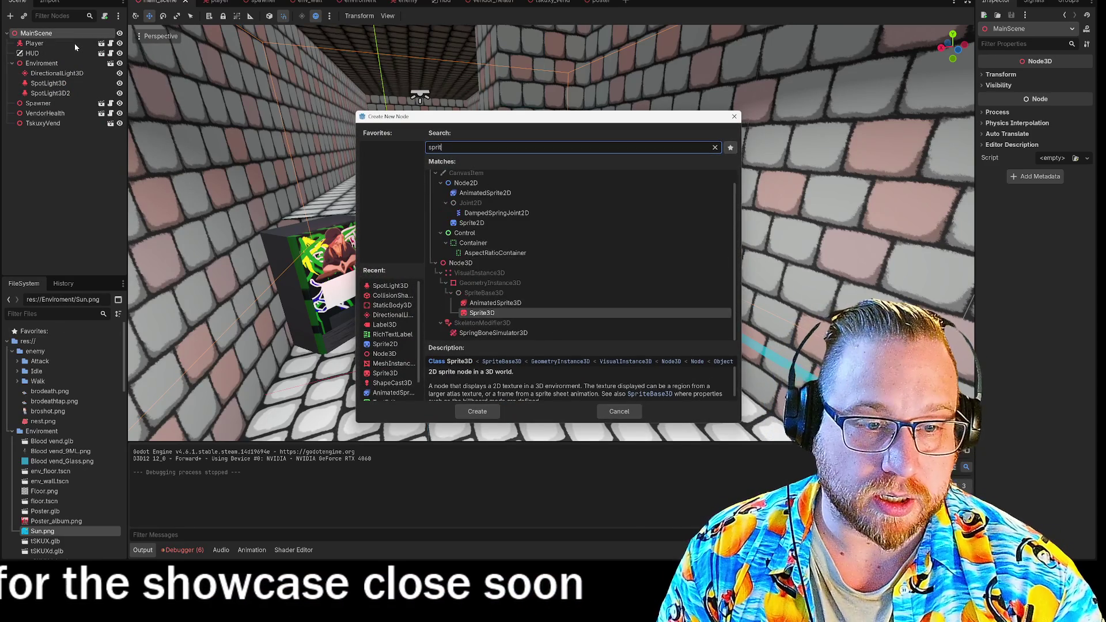
key("Return")
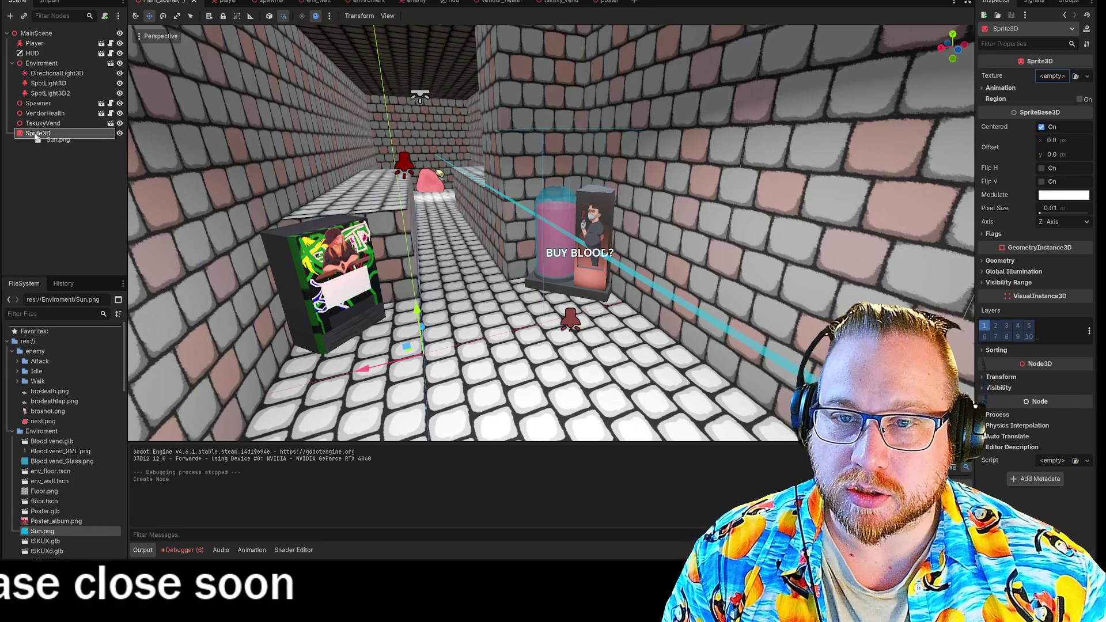
left_click_drag(42, 531, 278, 235)
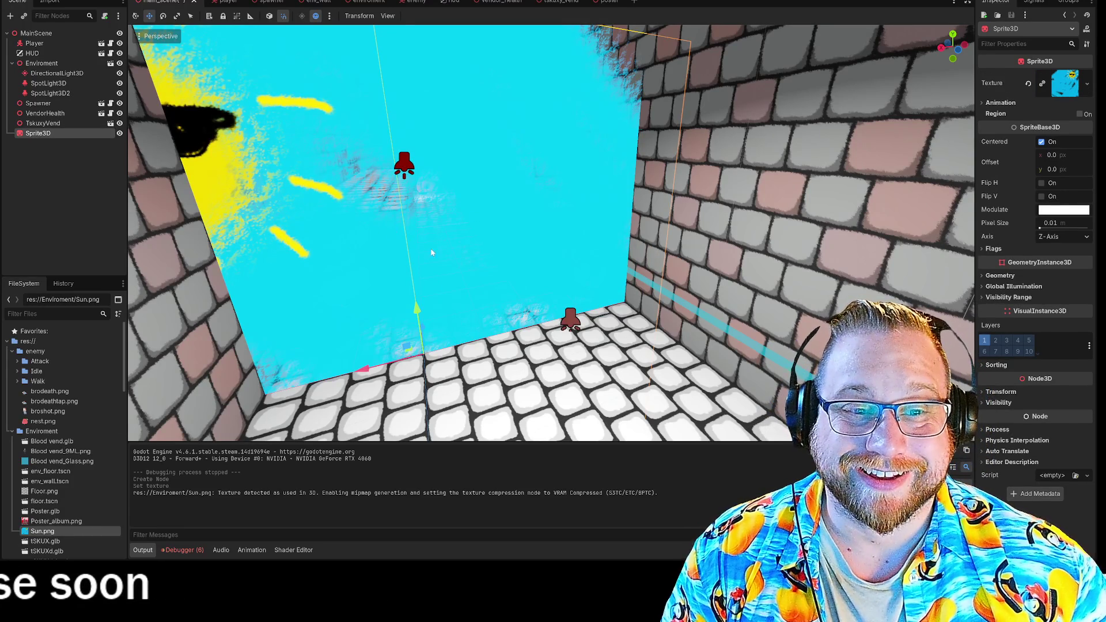
scroll(432, 253, "down", 10)
key("f")
left_click_drag(486, 199, 478, 34)
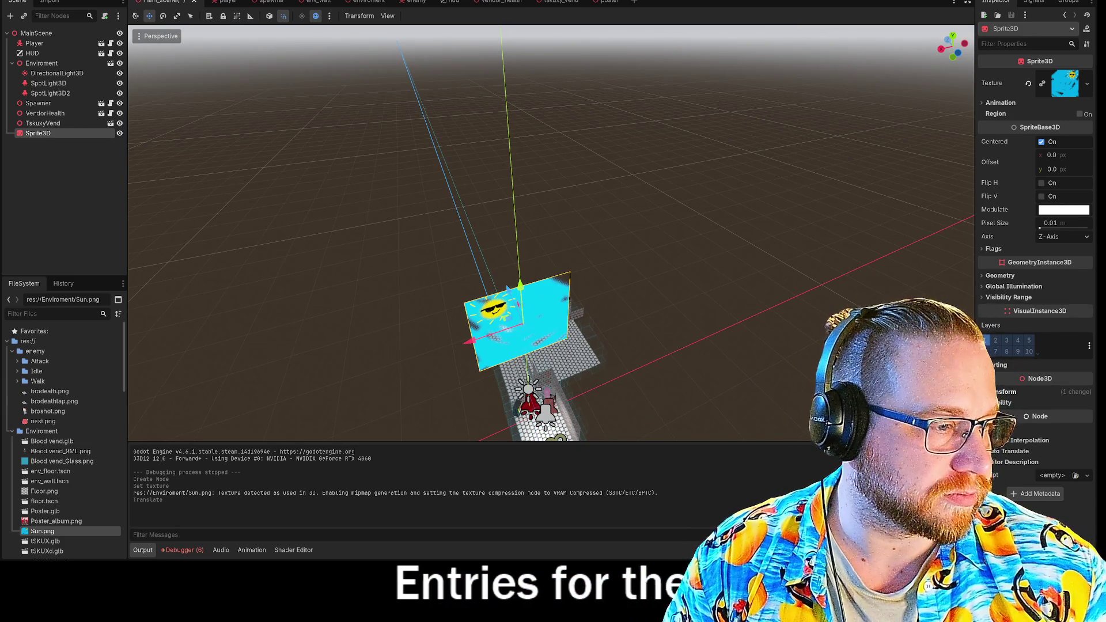
Set the sun sprite's Transform rotation X to -90 so it lies flat
left_click(1029, 392)
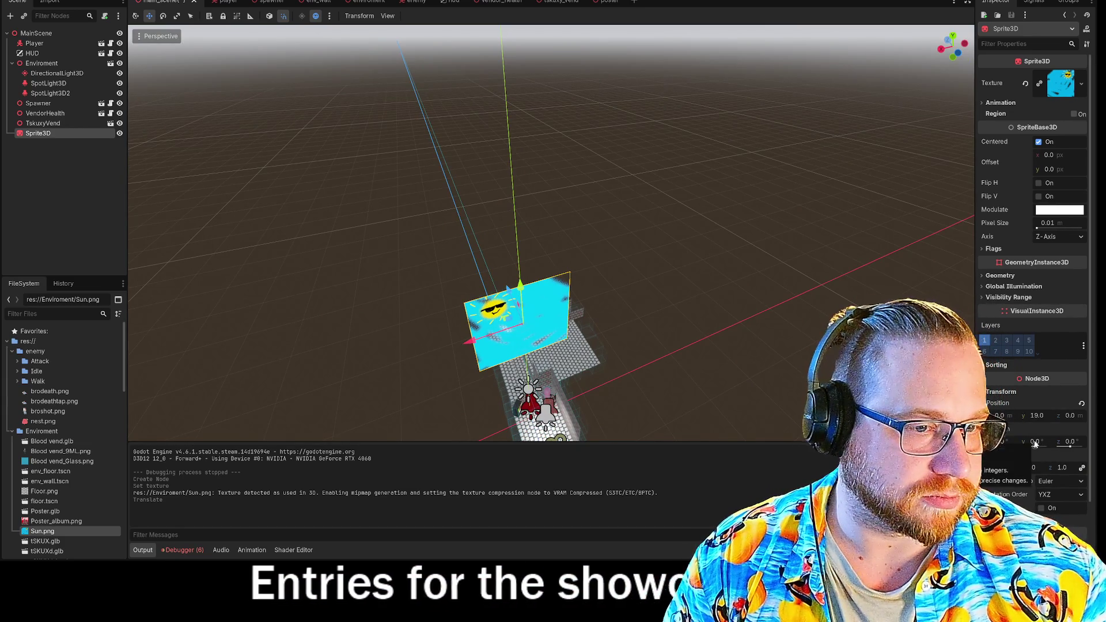
left_click(1005, 441)
type("90")
key("Return")
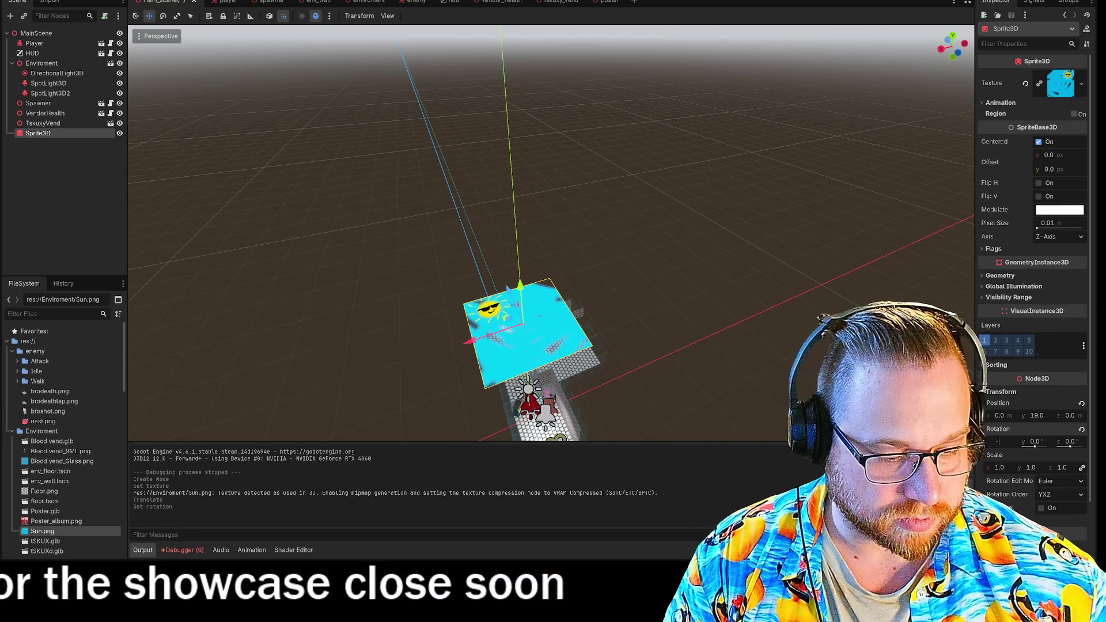
type("-90")
key("Return")
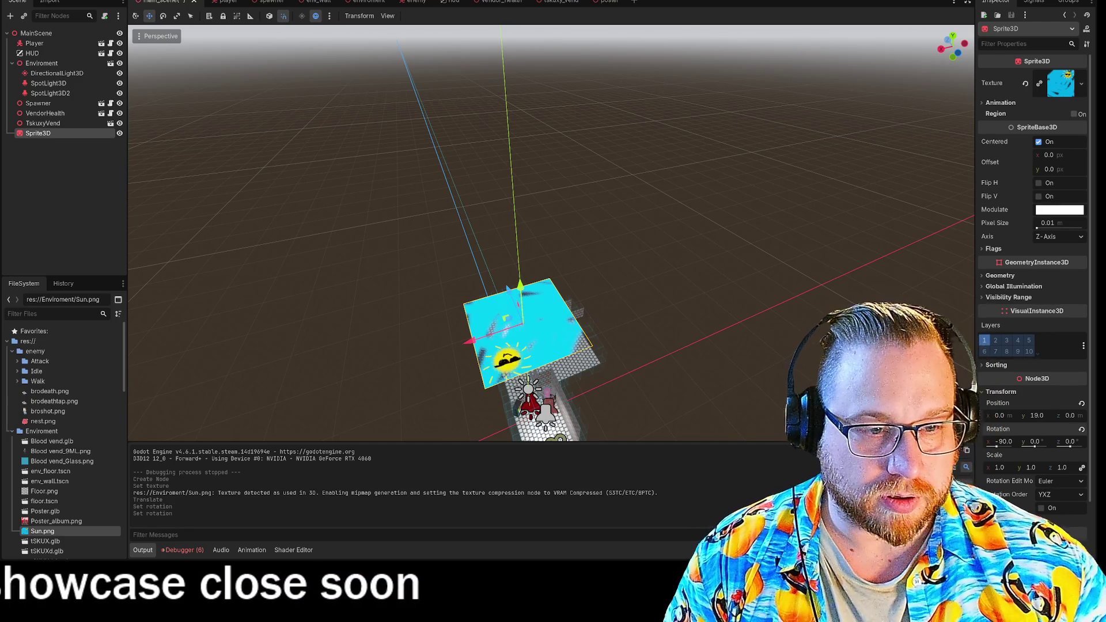
Set the sprite's Y position to 24
left_click(1038, 416)
type("0")
key("Return")
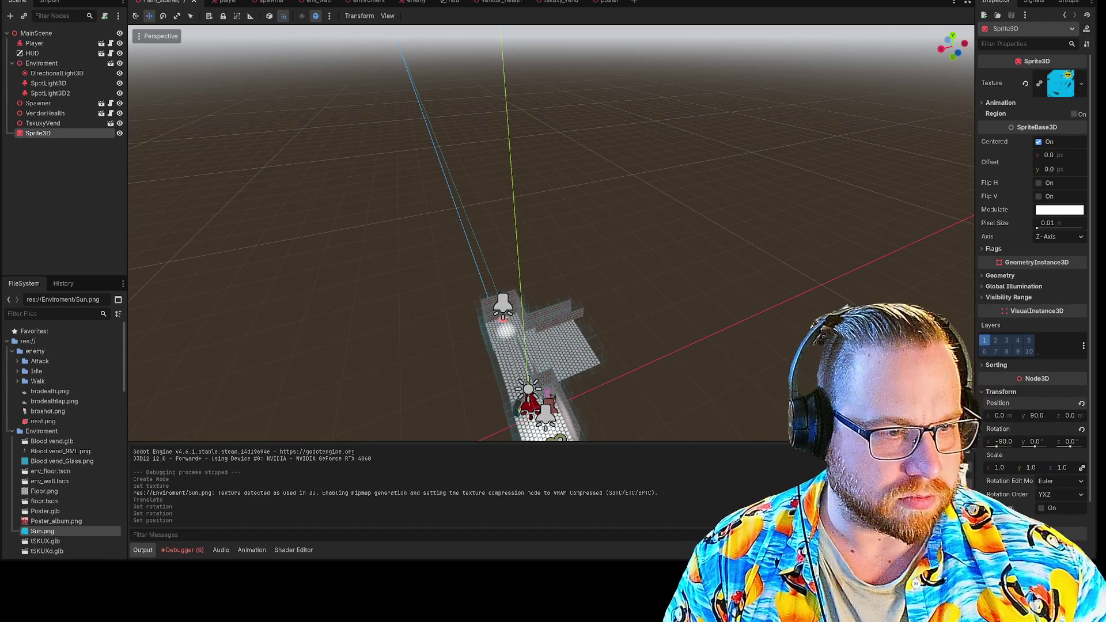
scroll(452, 340, "down", 5)
scroll(489, 317, "up", 2)
scroll(597, 167, "down", 2)
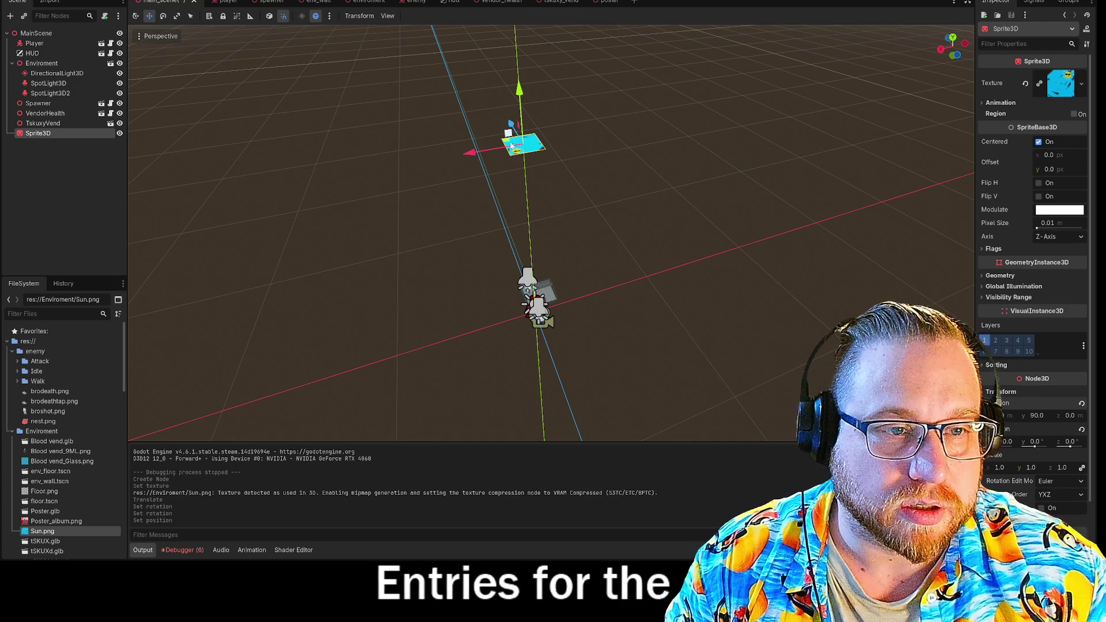
Move the sprite to X -9 and Z 7, then run the game to check it
mouse_move(512, 125)
left_mouse_down()
mouse_move(540, 115)
mouse_move(577, 150)
mouse_move(614, 295)
left_mouse_up()
scroll(608, 313, "up", 15)
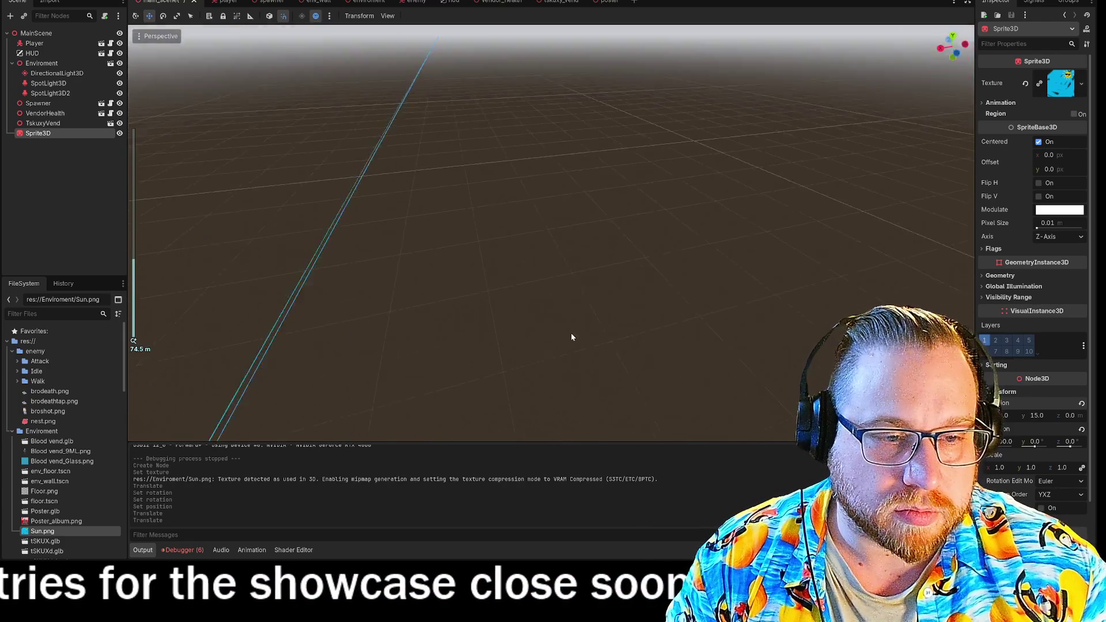
scroll(573, 341, "down", 15)
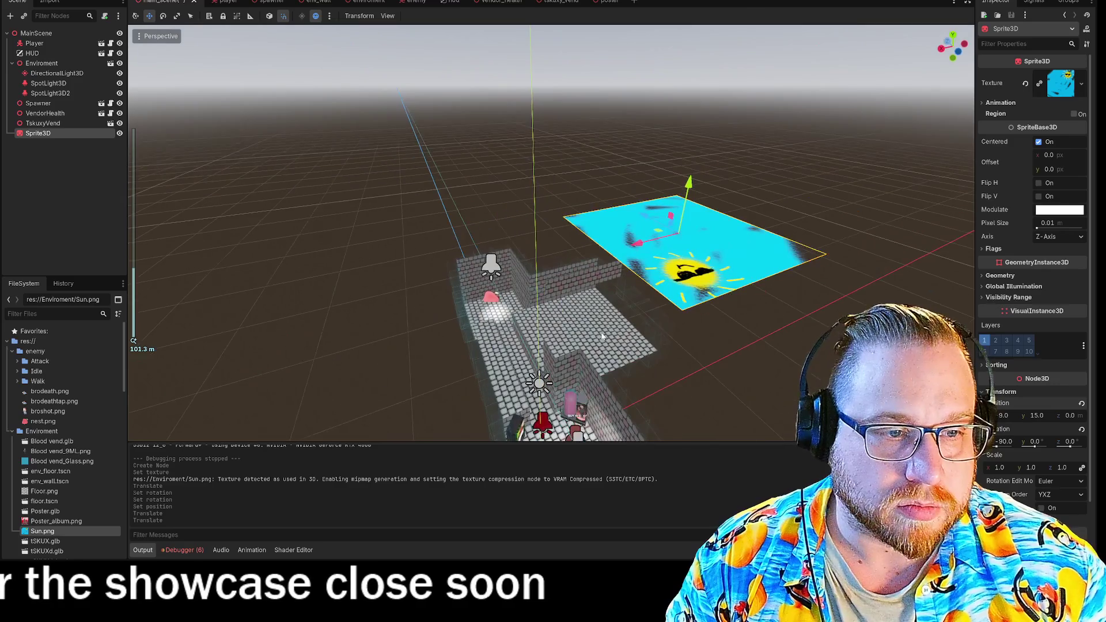
mouse_move(680, 245)
left_mouse_down()
mouse_move(614, 171)
mouse_move(621, 34)
left_mouse_up()
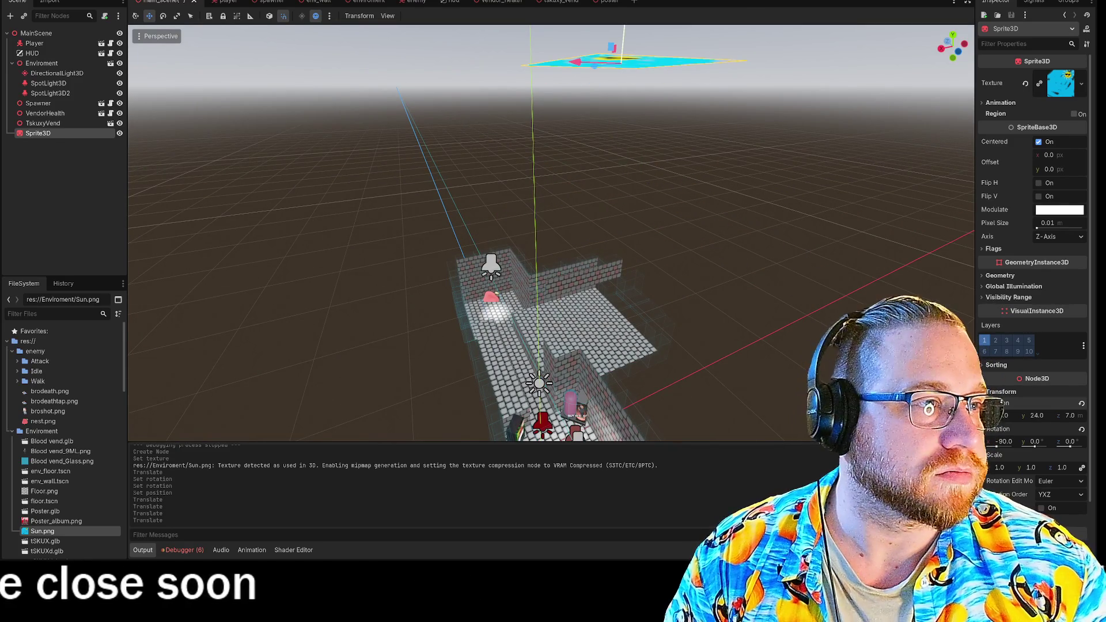
key("F5")
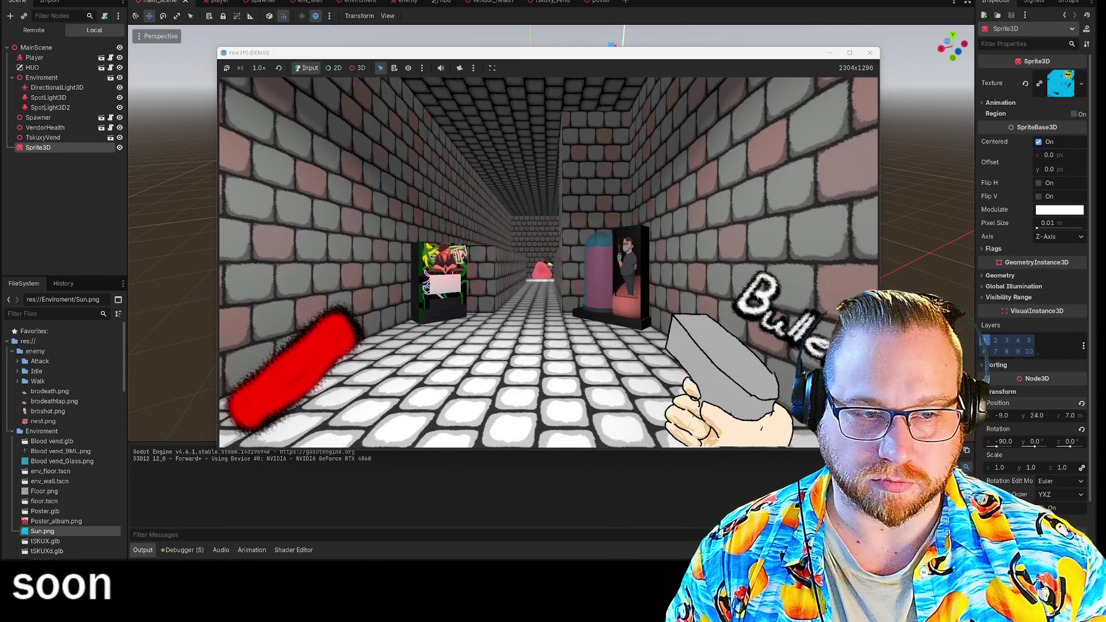
Run the level, walk down the brick corridor and shoot the enemy
key("w")
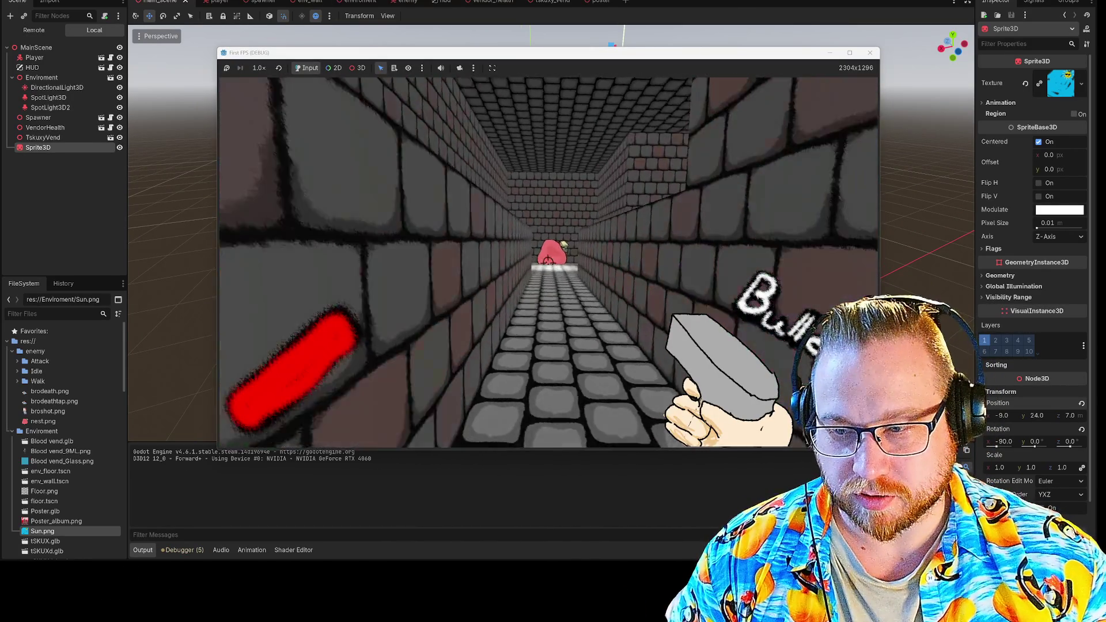
key("w")
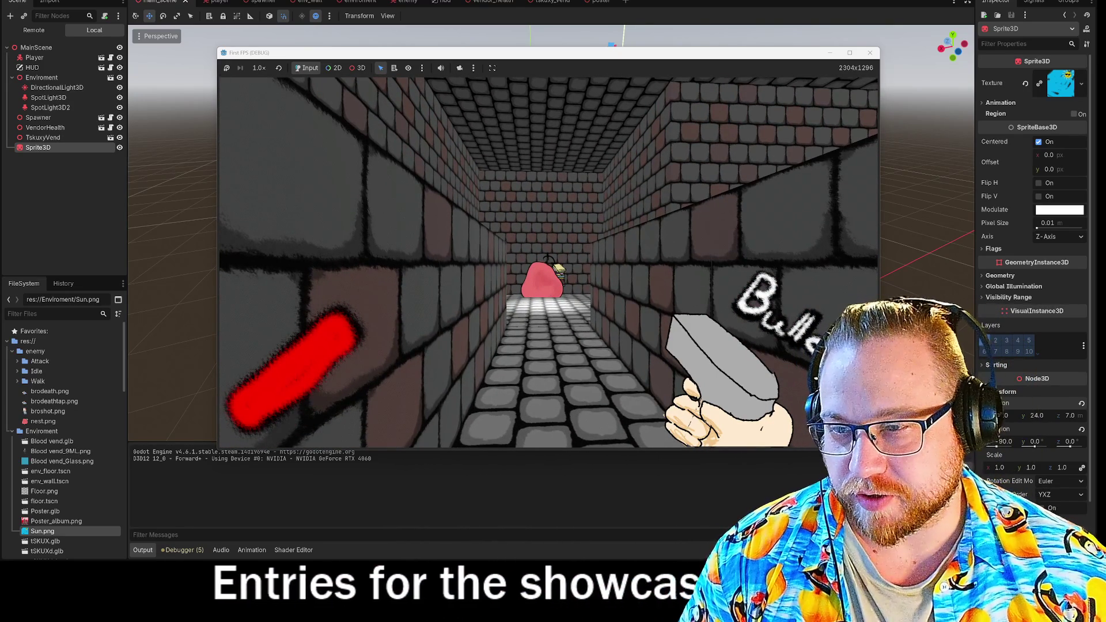
key("w")
key("w")
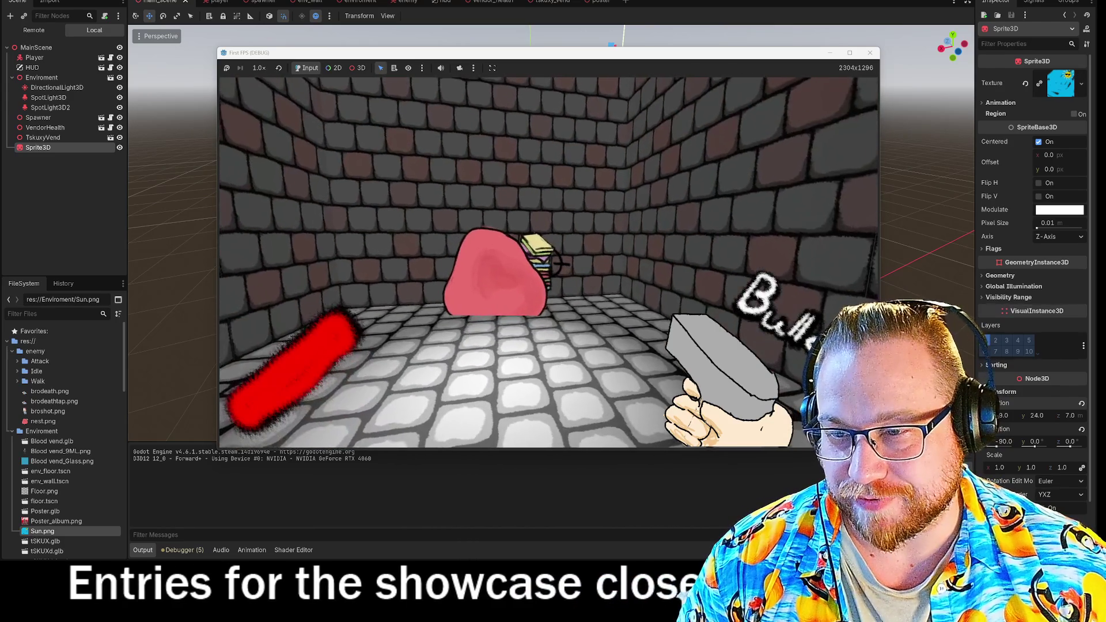
key("s")
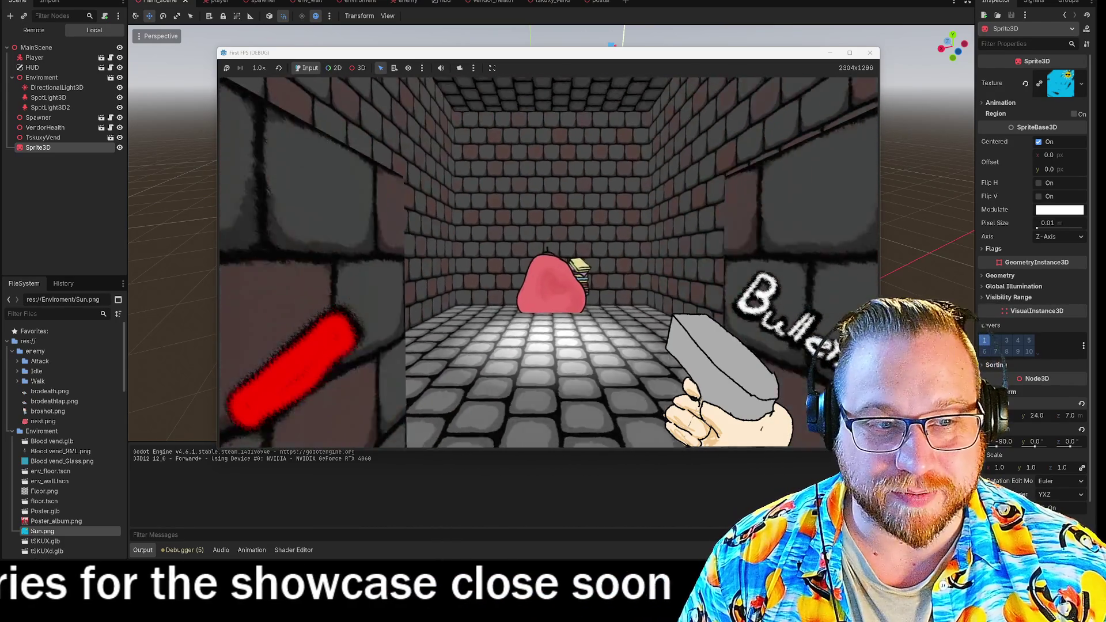
key("w")
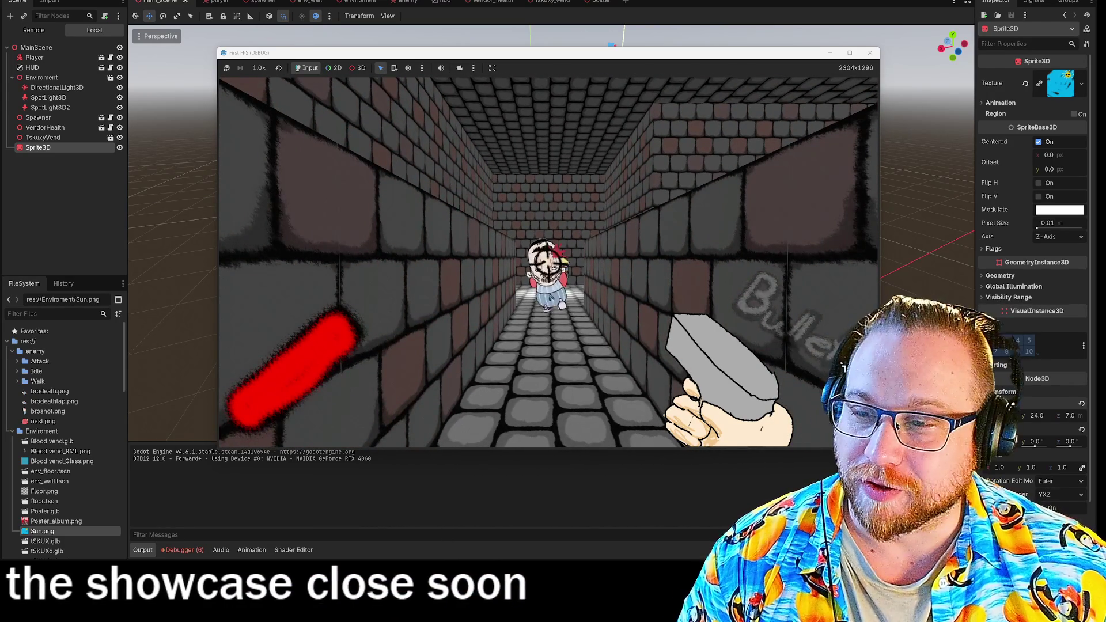
left_click(552, 262)
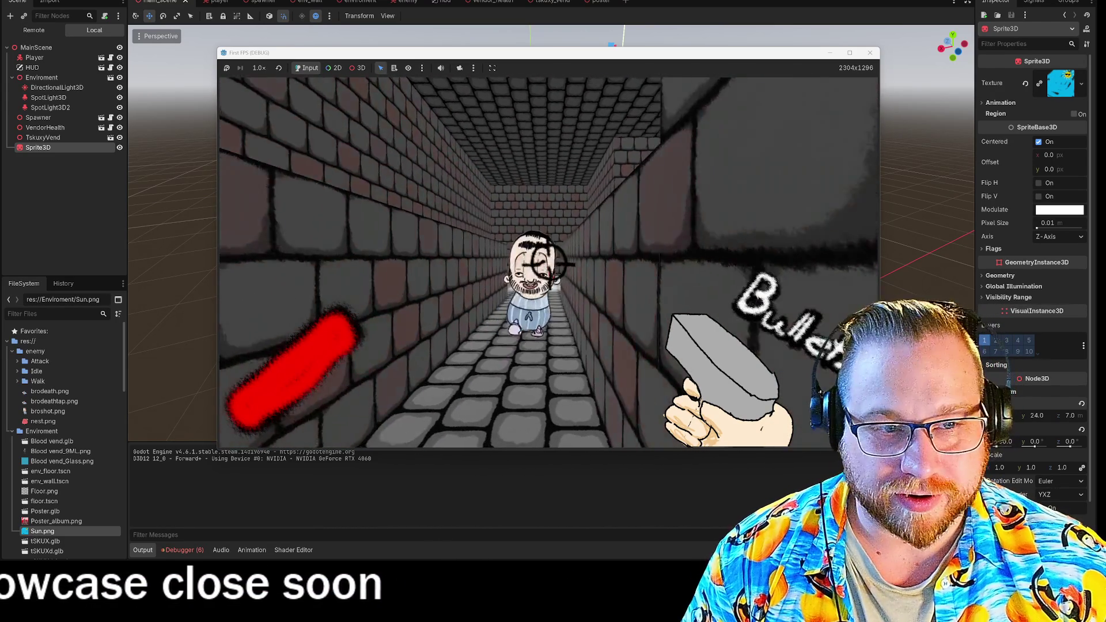
Walk past the vending machine, stop the game with F8 and switch to Steam
key("w")
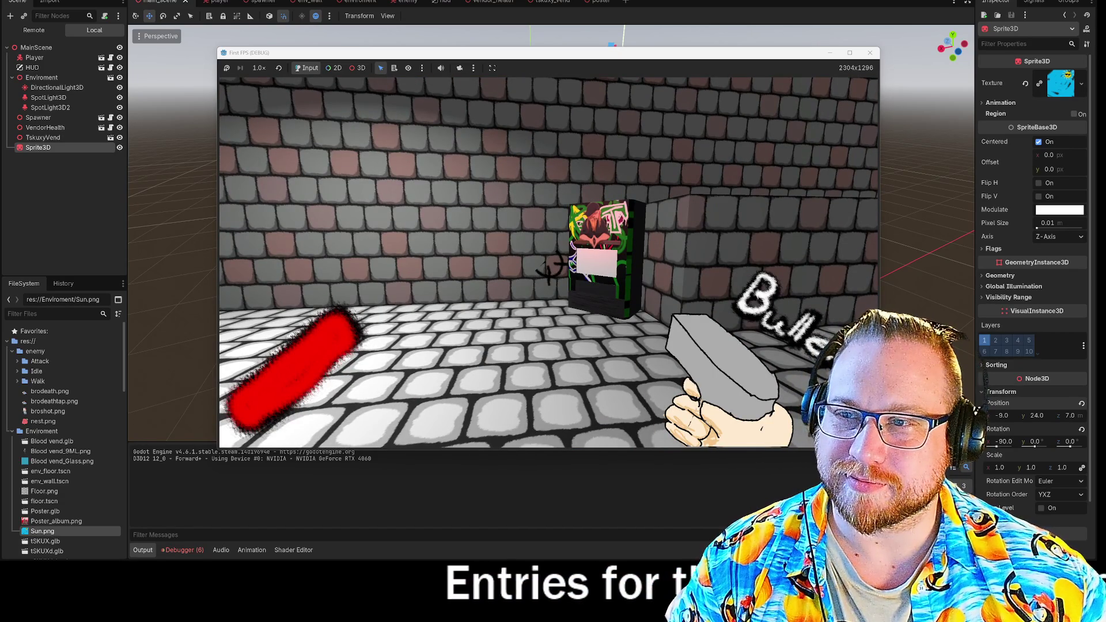
key("w")
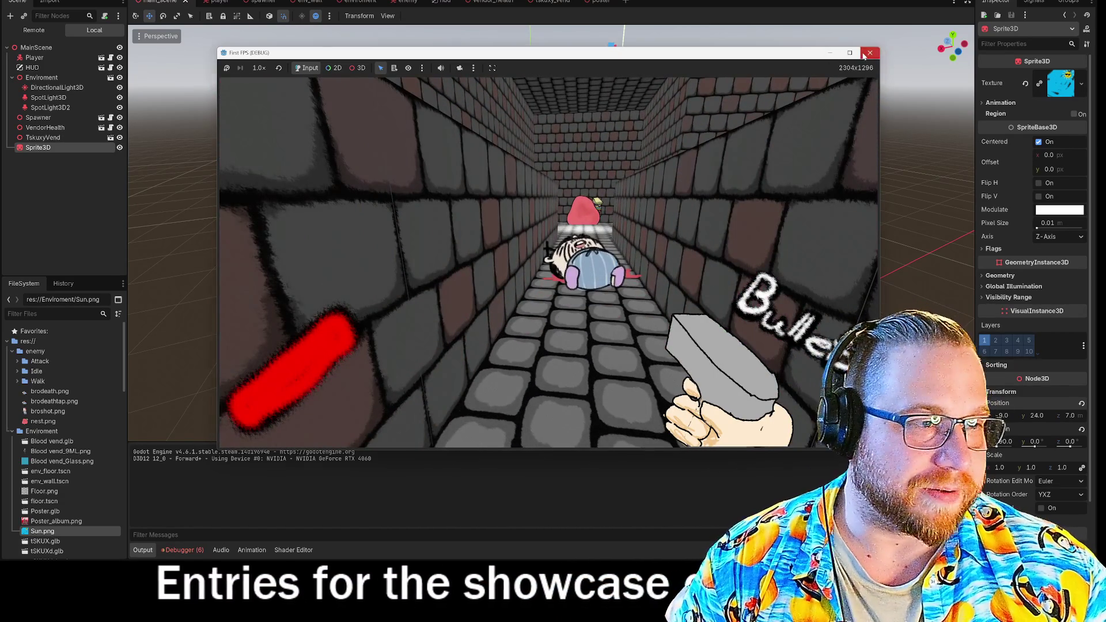
key("F8")
key("alt+Tab")
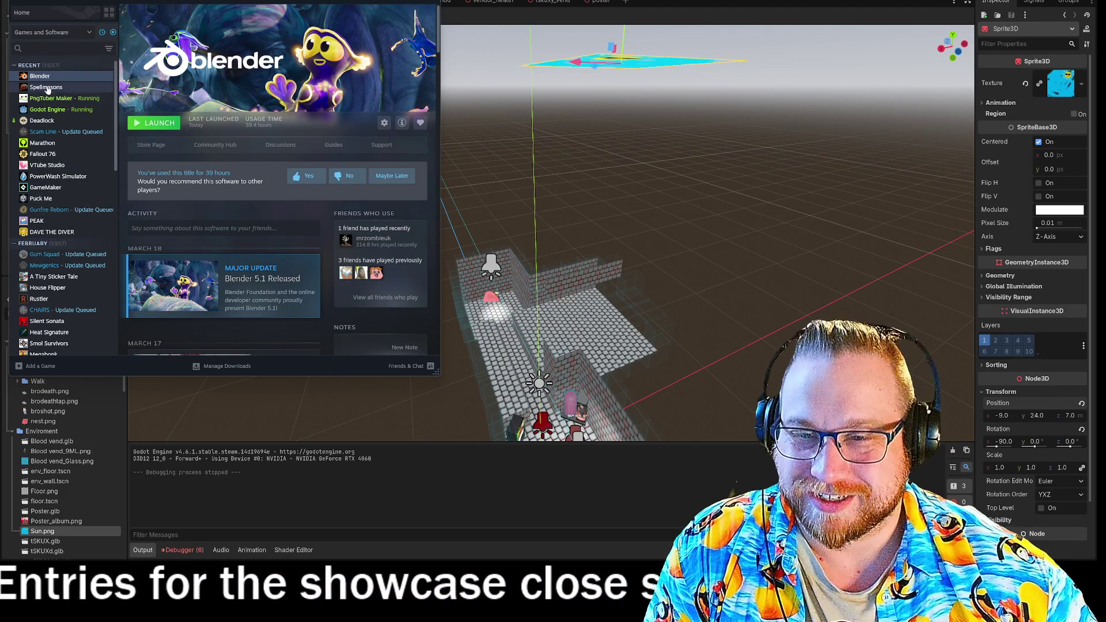
Pick Spellmasons from the Steam library list to launch it
scroll(75, 217, "down", 2)
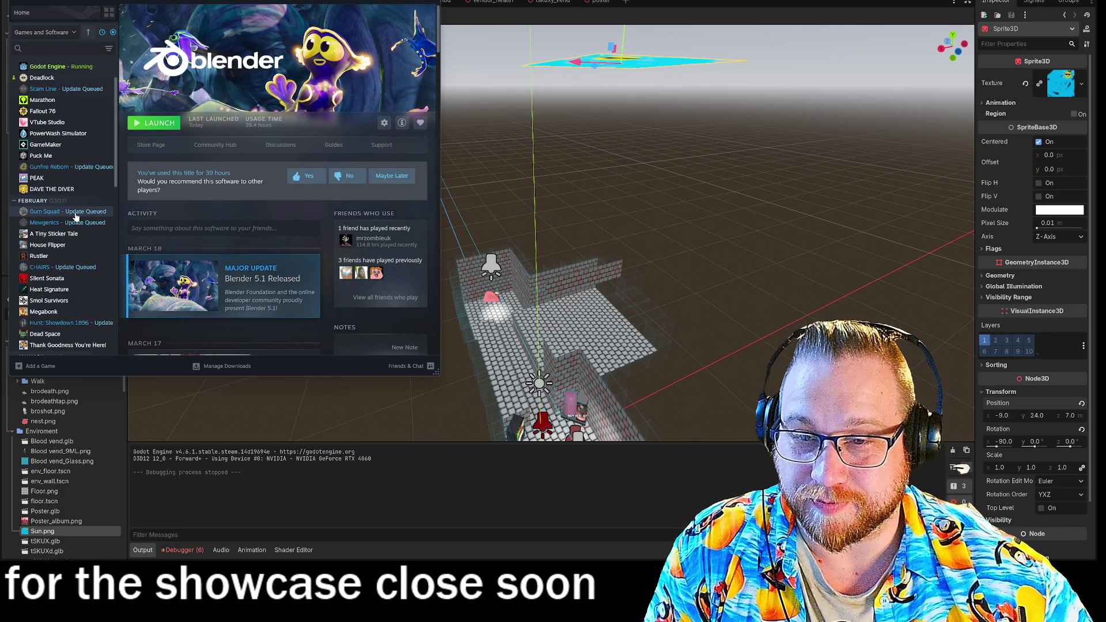
scroll(46, 291, "up", 2)
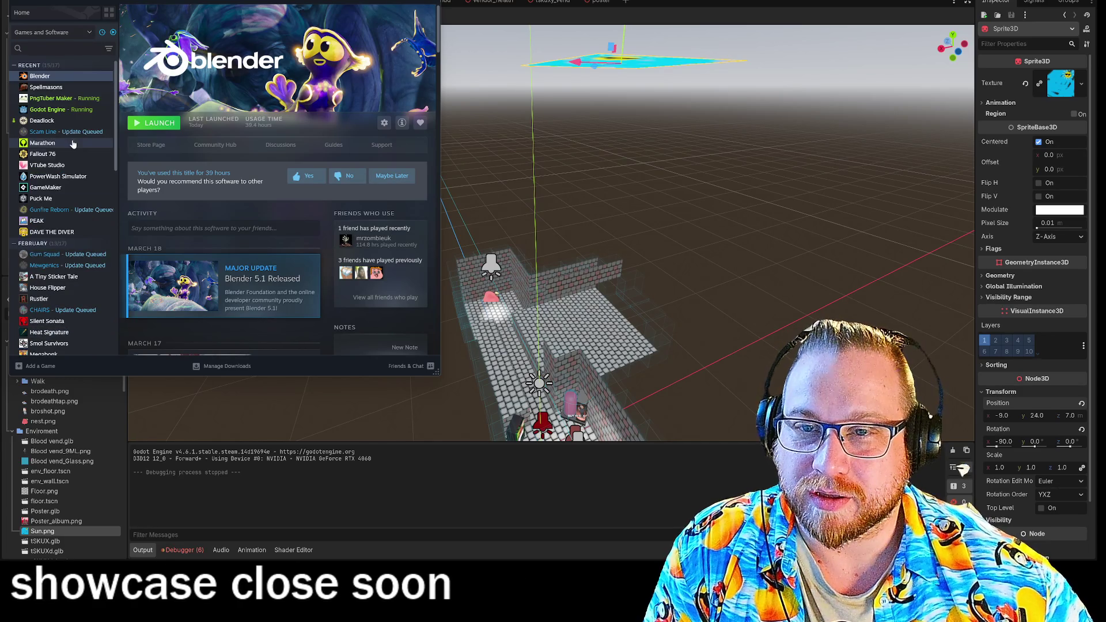
left_click(59, 90)
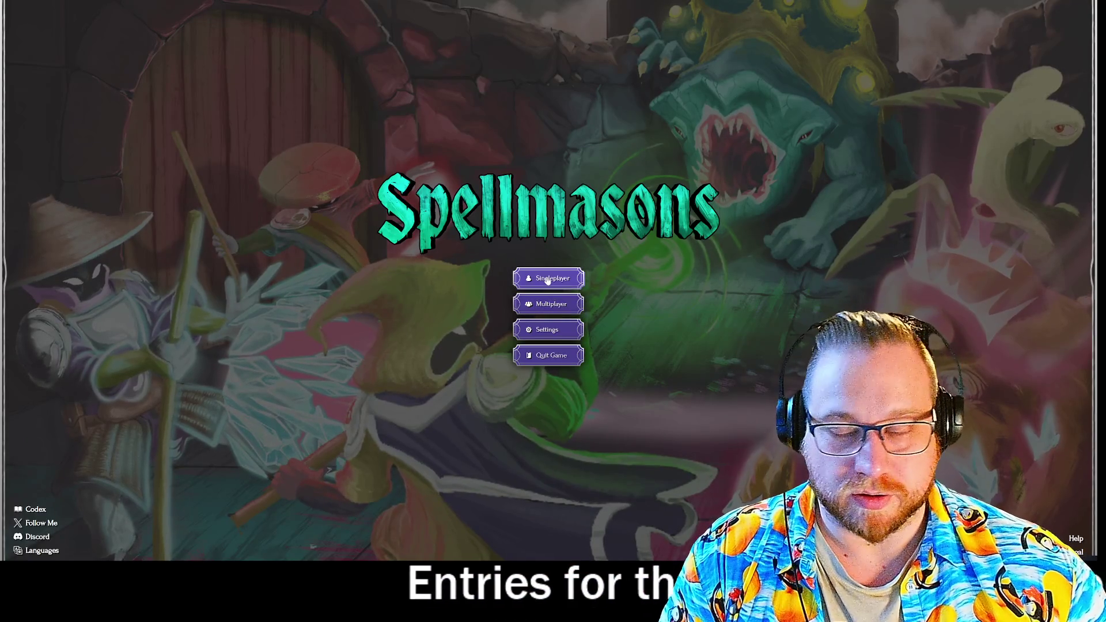
Load the first singleplayer save, drink the Mana Potion and Heavy Slash the Golem
left_click(548, 280)
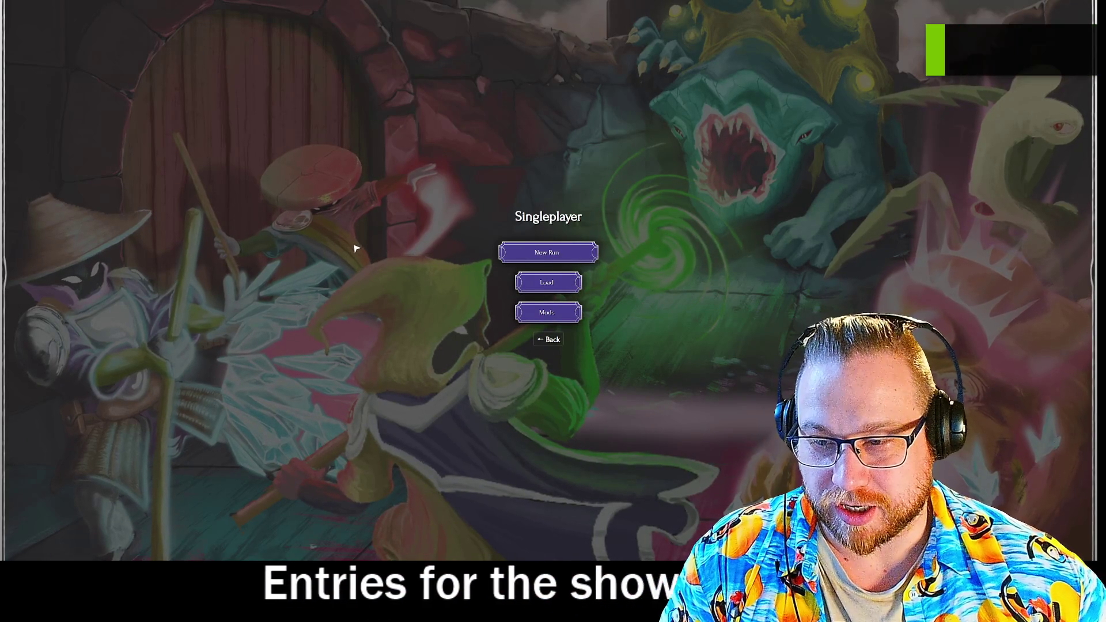
left_click(557, 294)
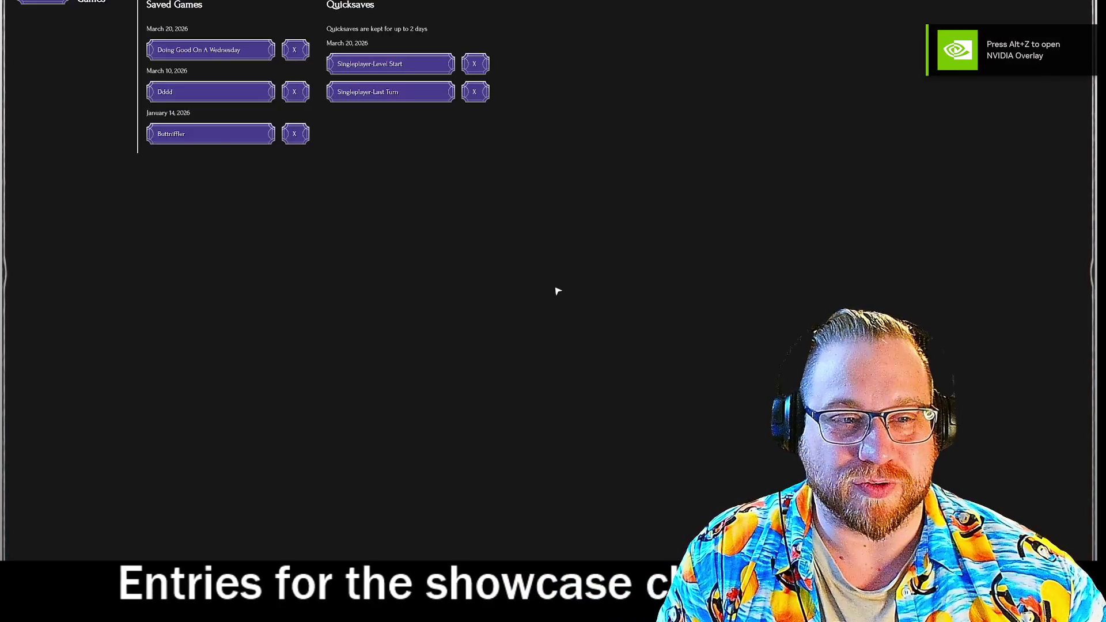
left_click(217, 50)
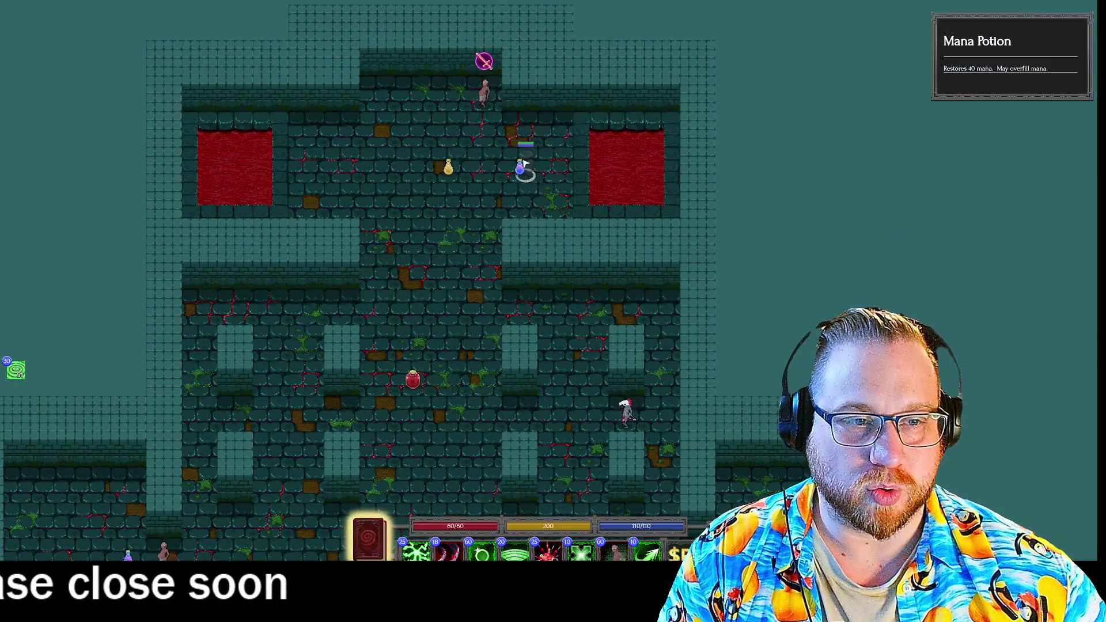
left_click(519, 167)
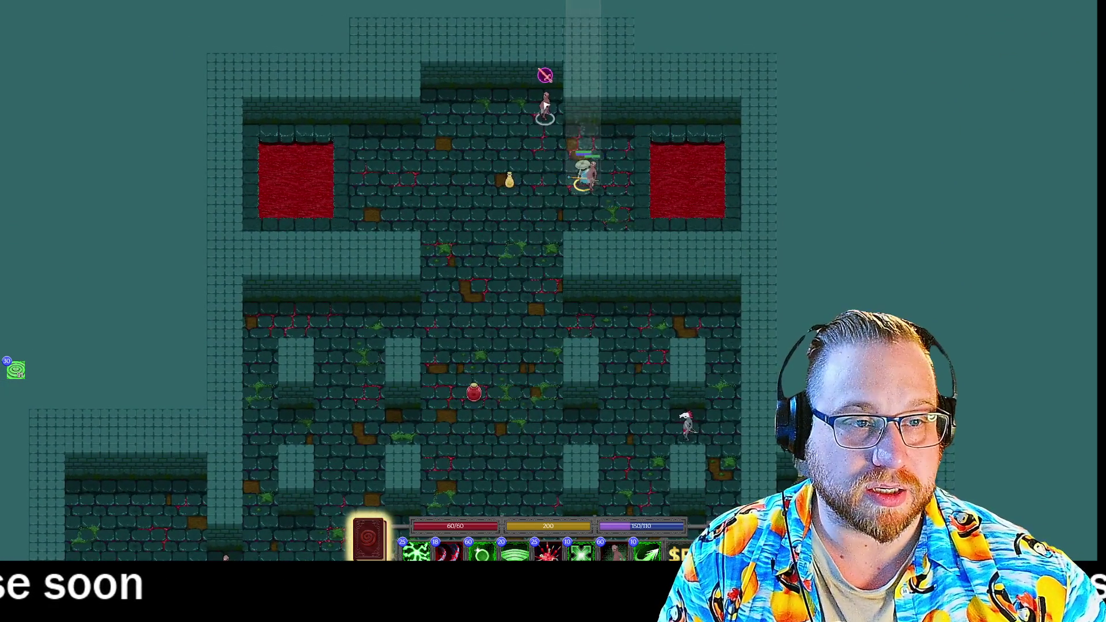
mouse_move(547, 110)
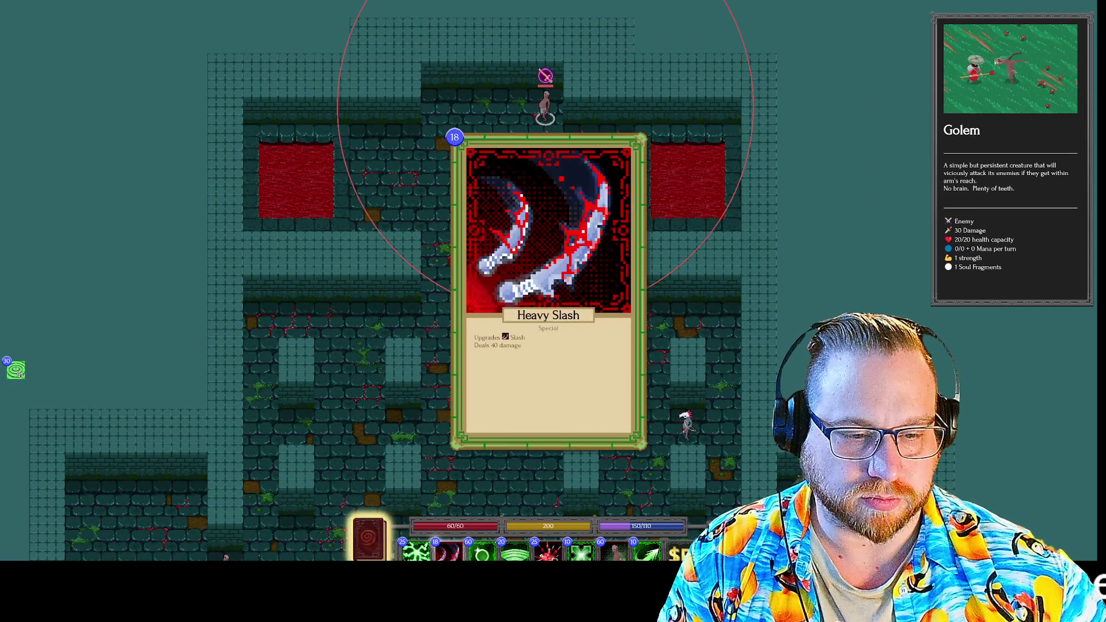
key("2")
left_click(545, 115)
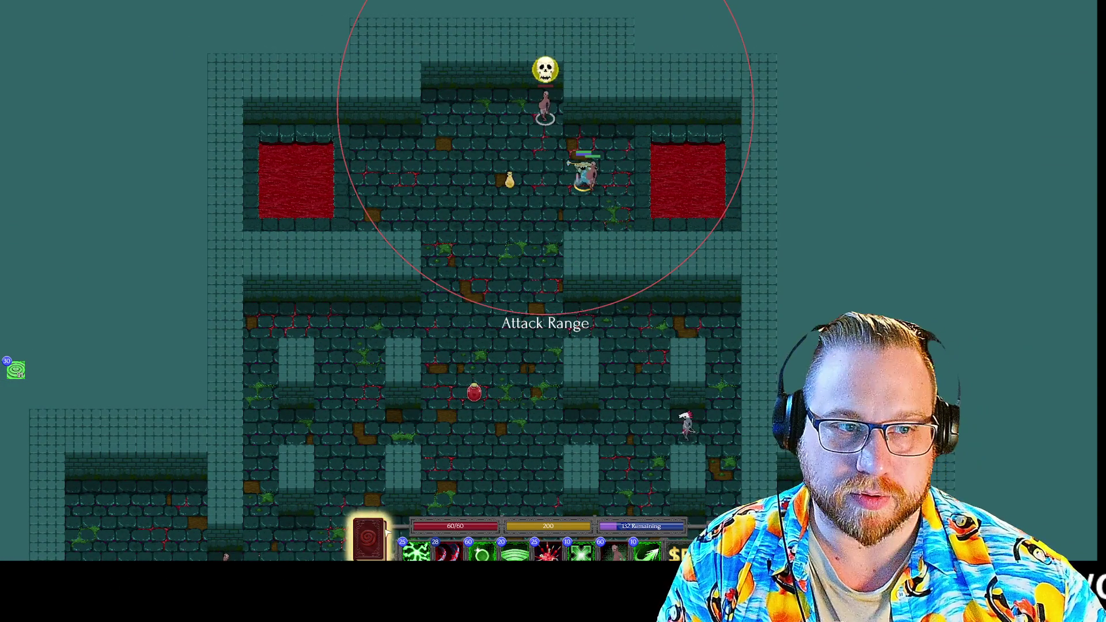
Spend skill points in the spellbook upgrading Hat of Despair
left_click(365, 545)
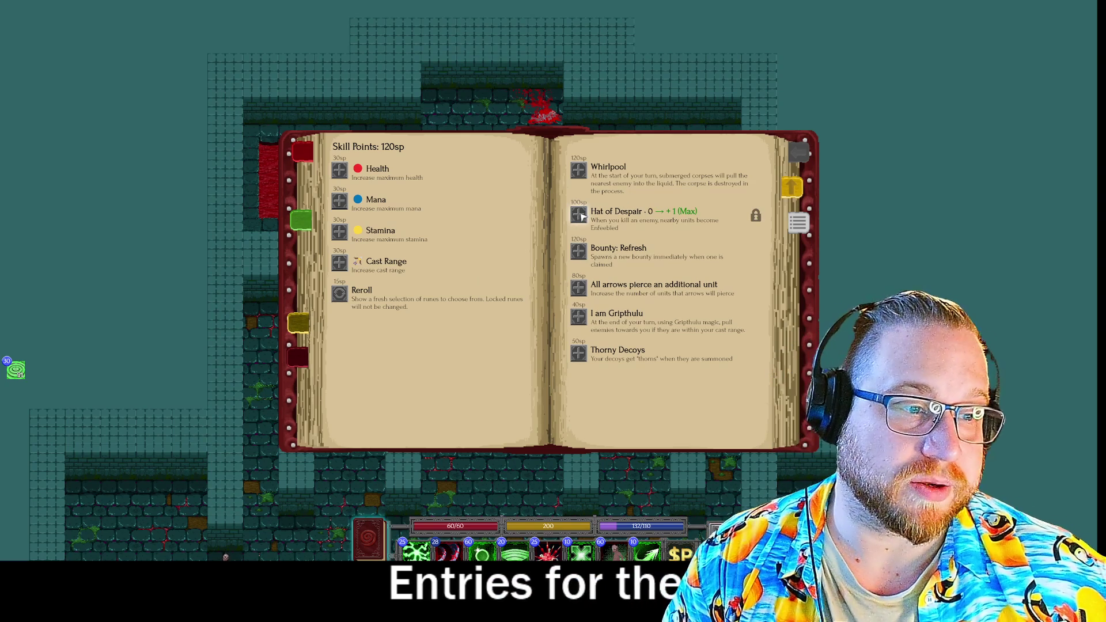
left_click(580, 215)
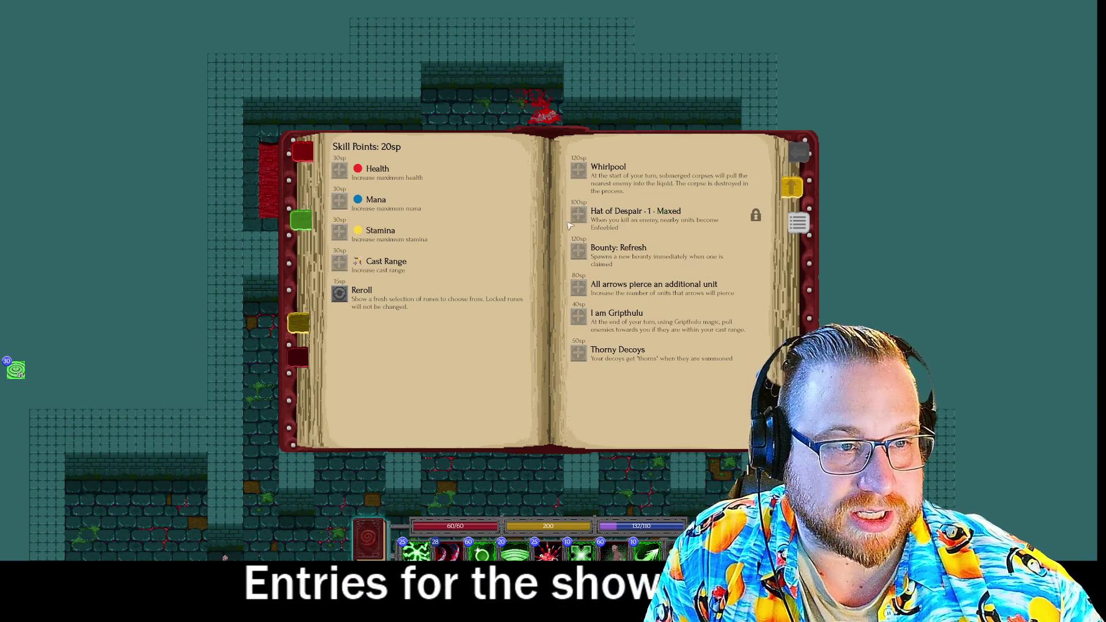
key("Escape")
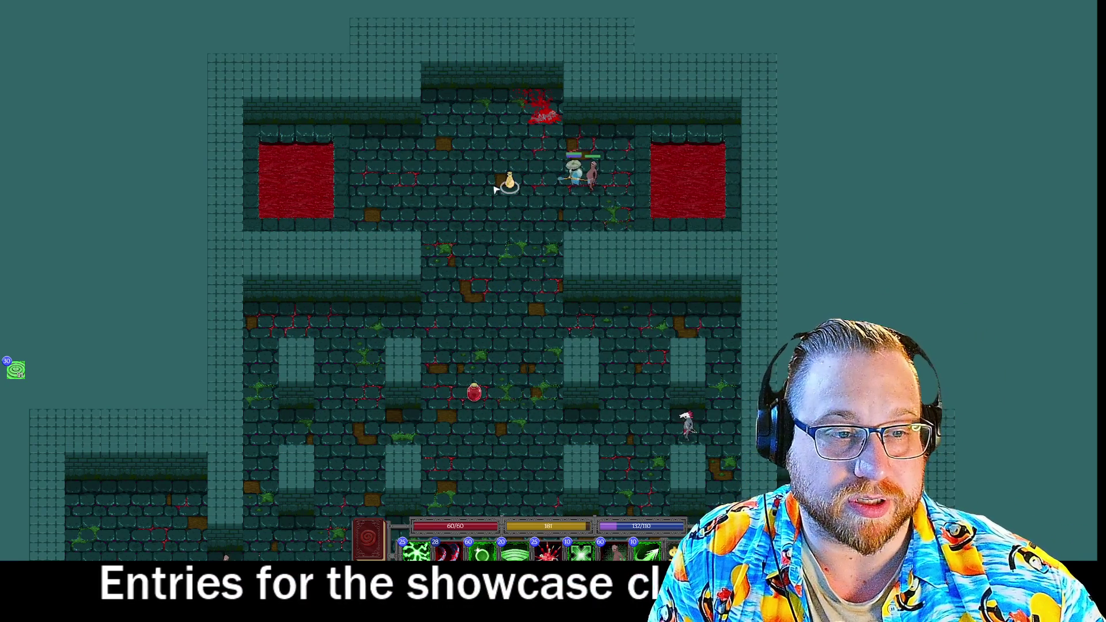
Move down and right, then cast a Connect plus Slash combo at the enemies
key("s")
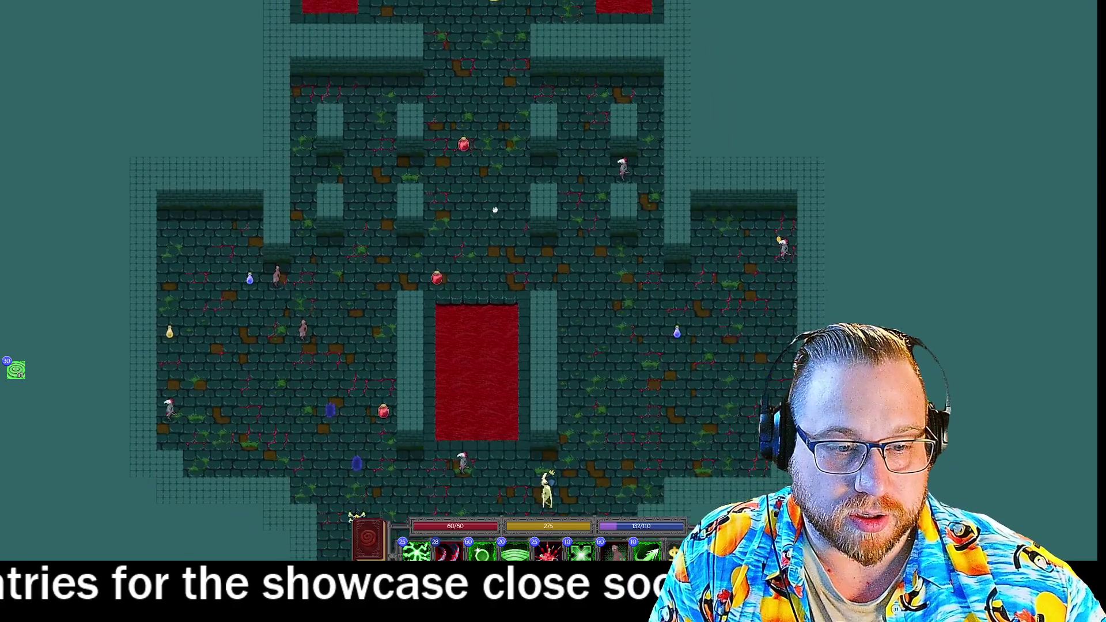
key("d")
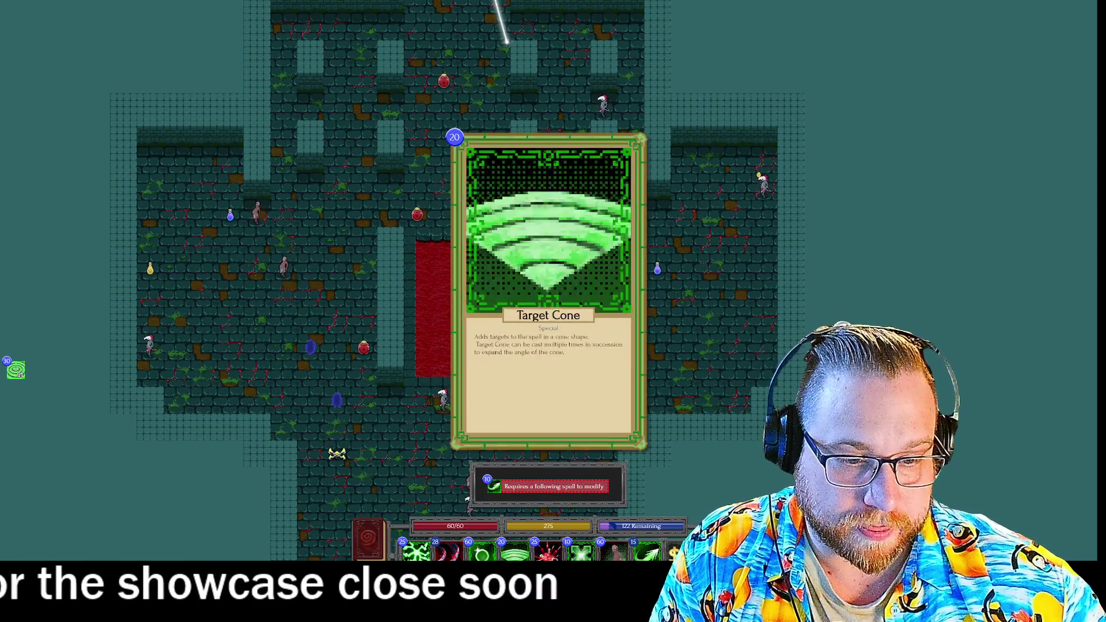
key("2")
key("2")
key("2")
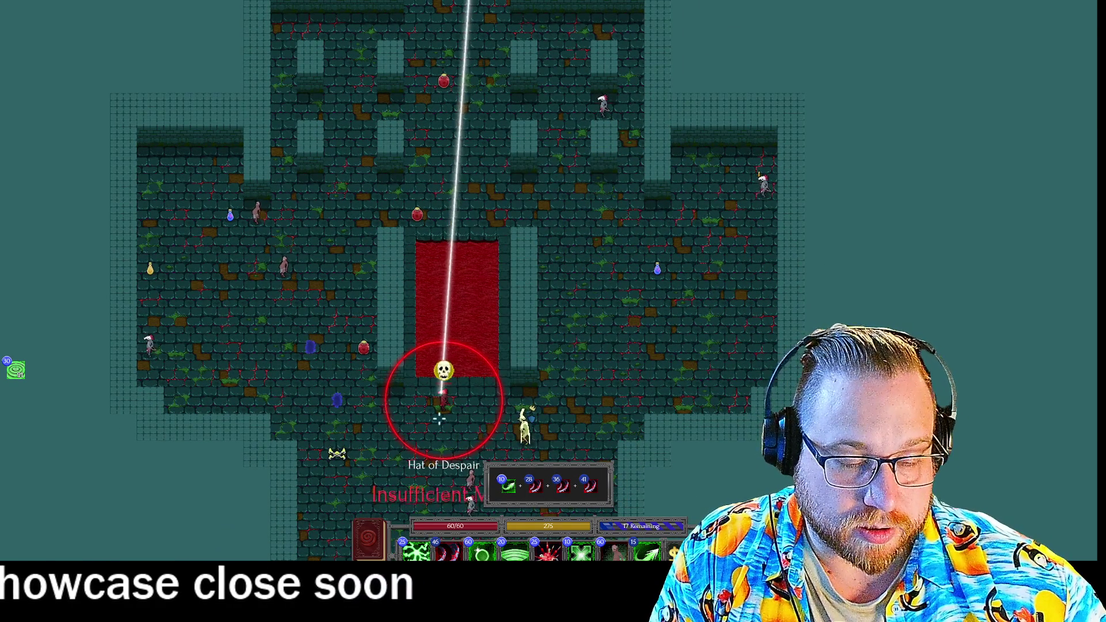
key("BackSpace")
key("BackSpace")
key("BackSpace")
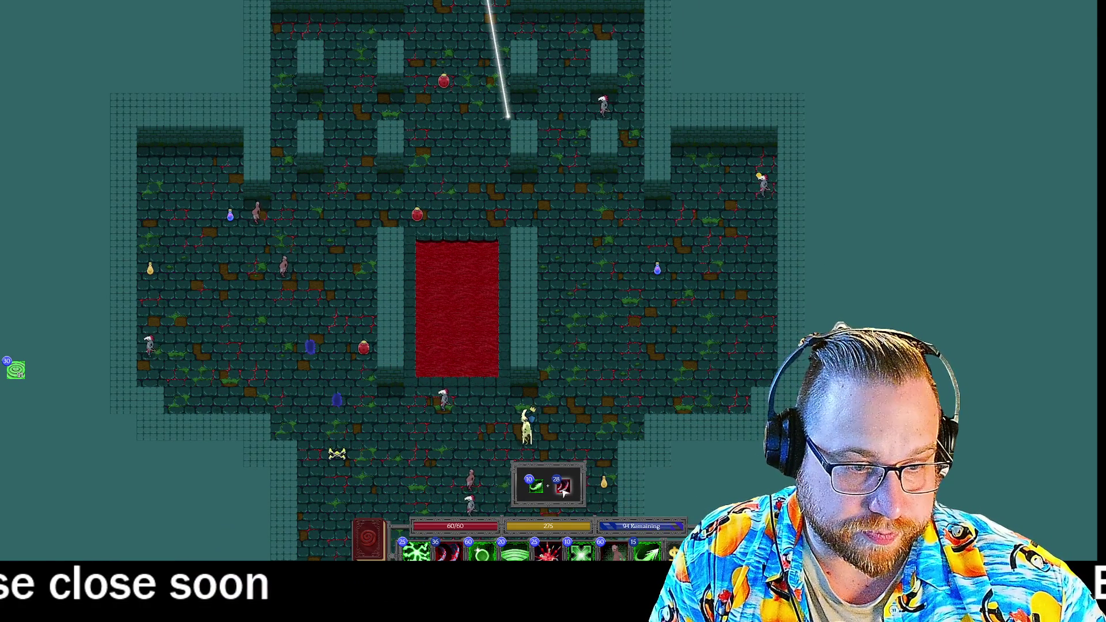
key("1")
key("2")
key("2")
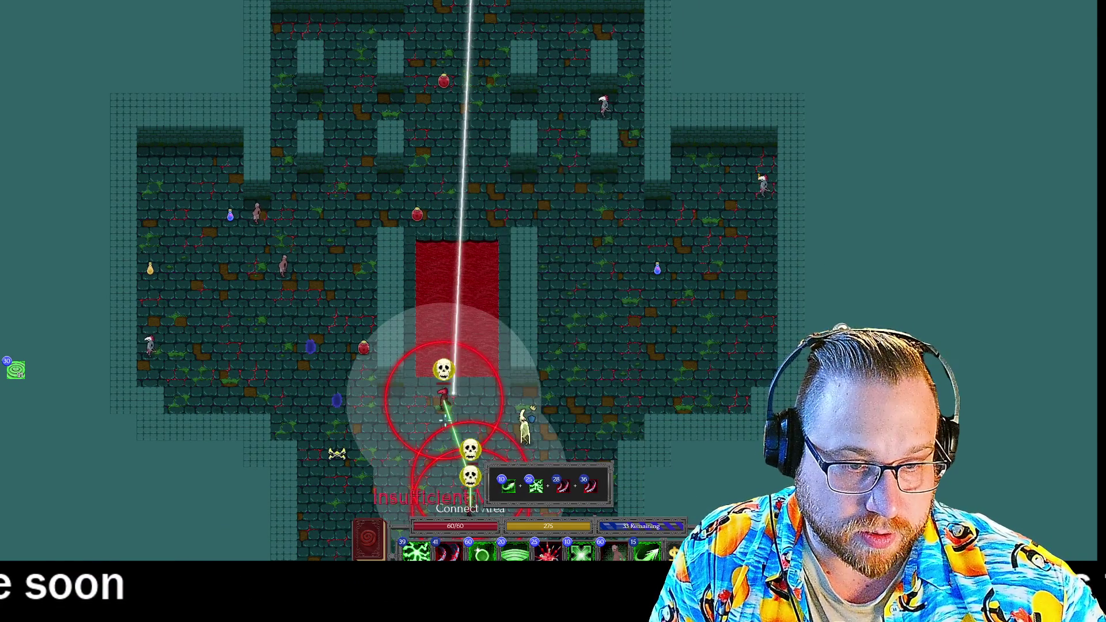
left_click(631, 452)
scroll(640, 458, "down", 4)
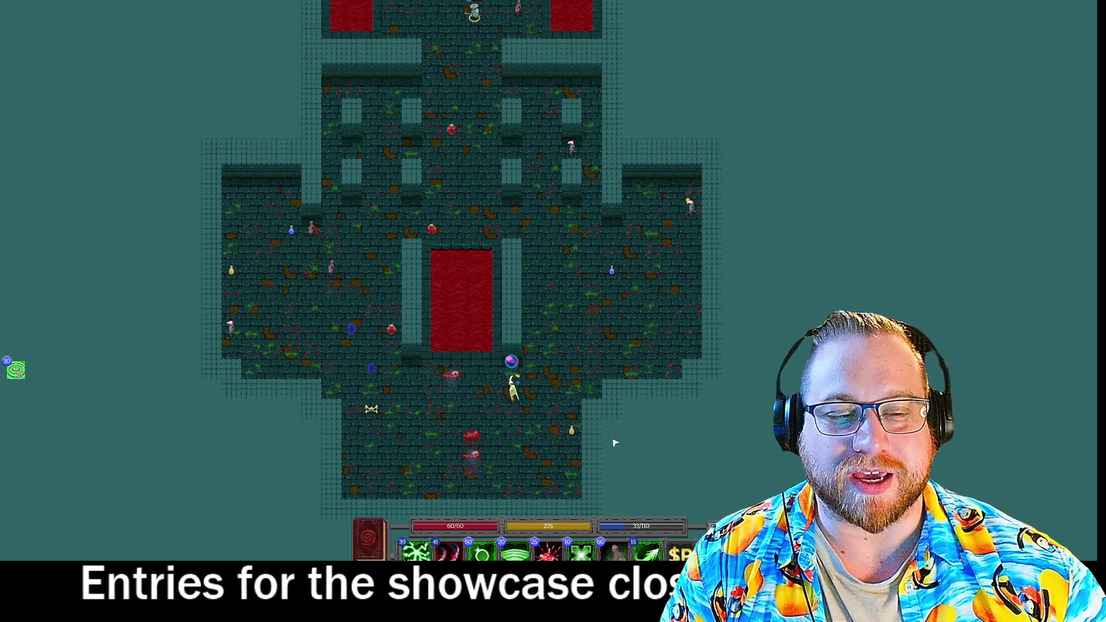
Cast a Targeting Arrow, Connect and Heavy Slash combo on the nearby enemy
left_click(648, 552)
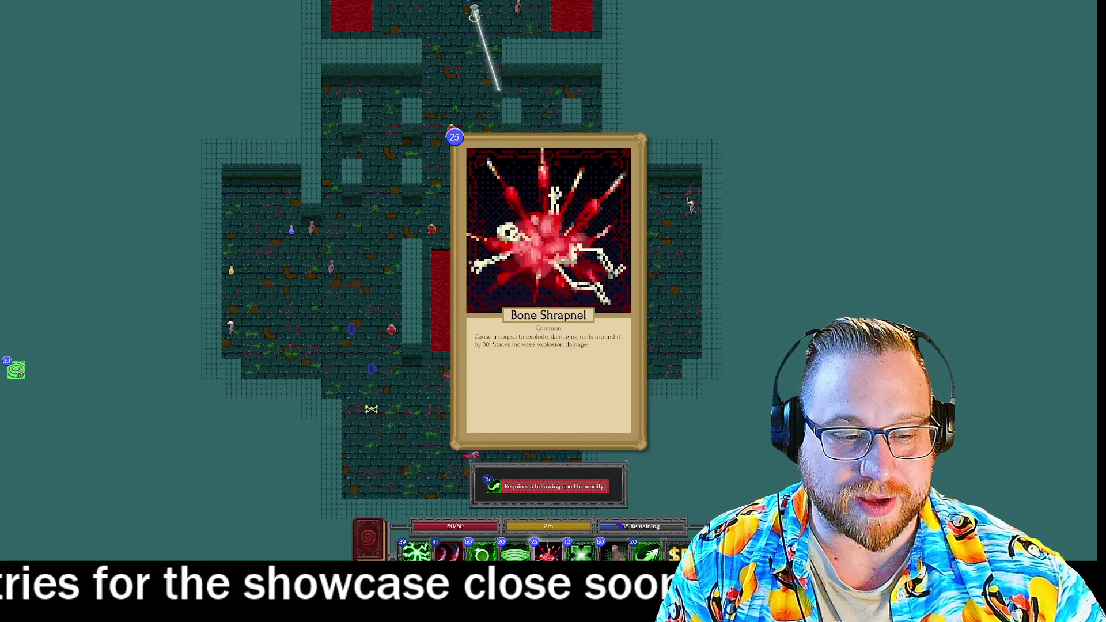
left_click(579, 484)
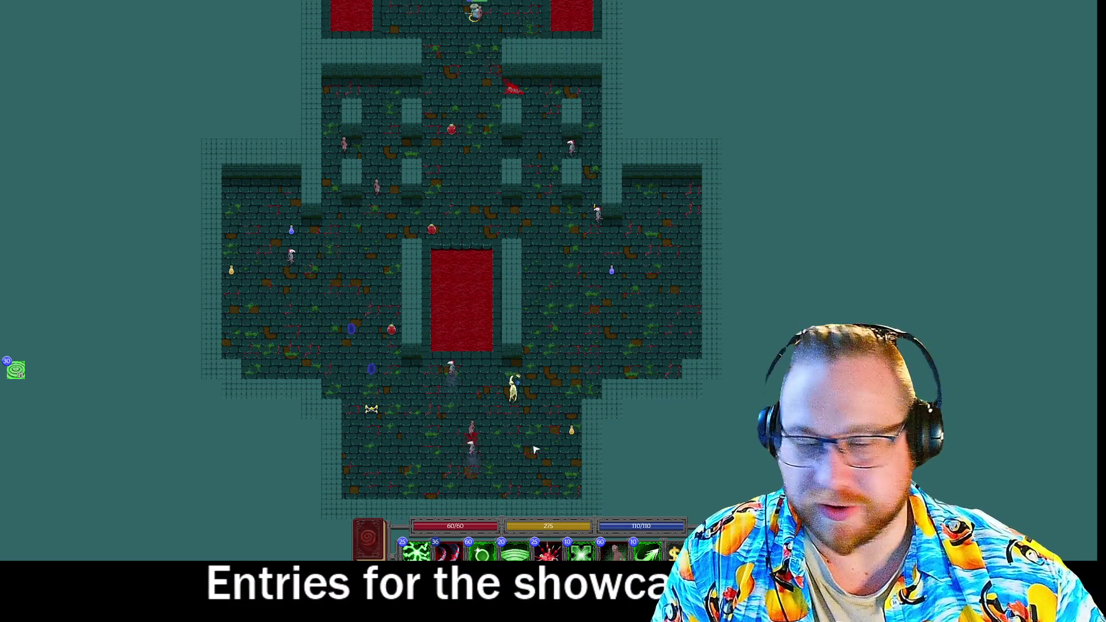
mouse_move(646, 552)
key("8")
key("1")
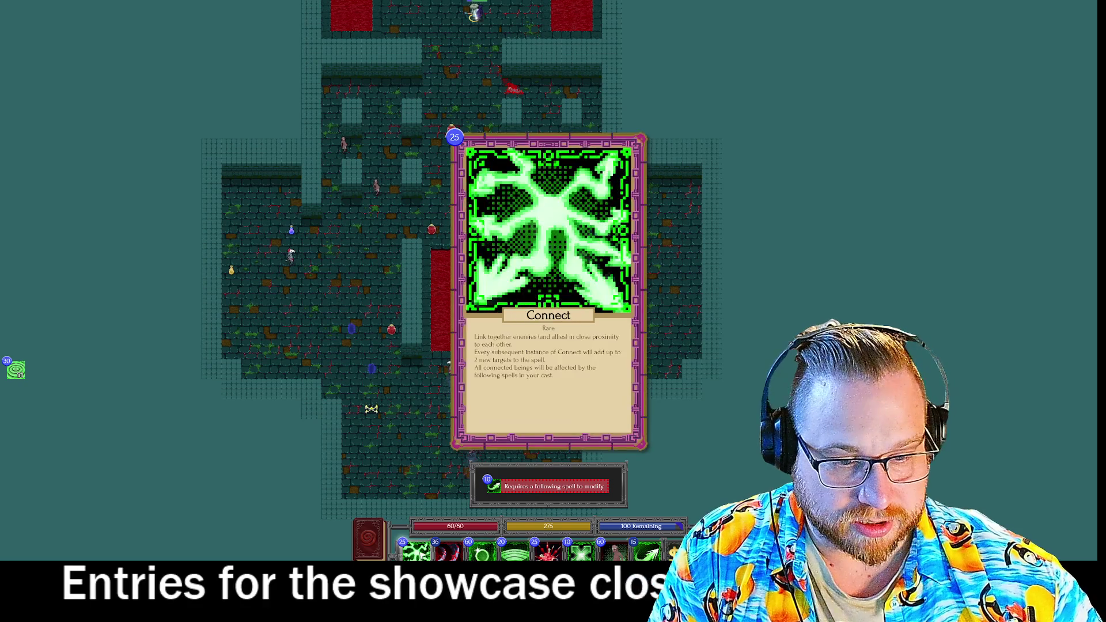
key("2")
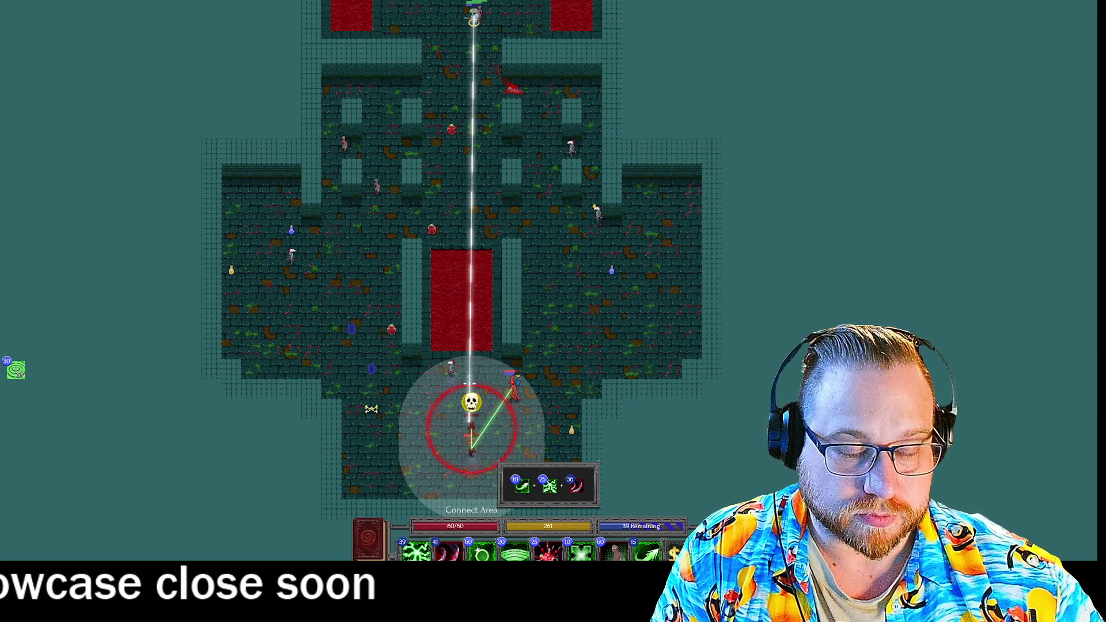
left_click(474, 20)
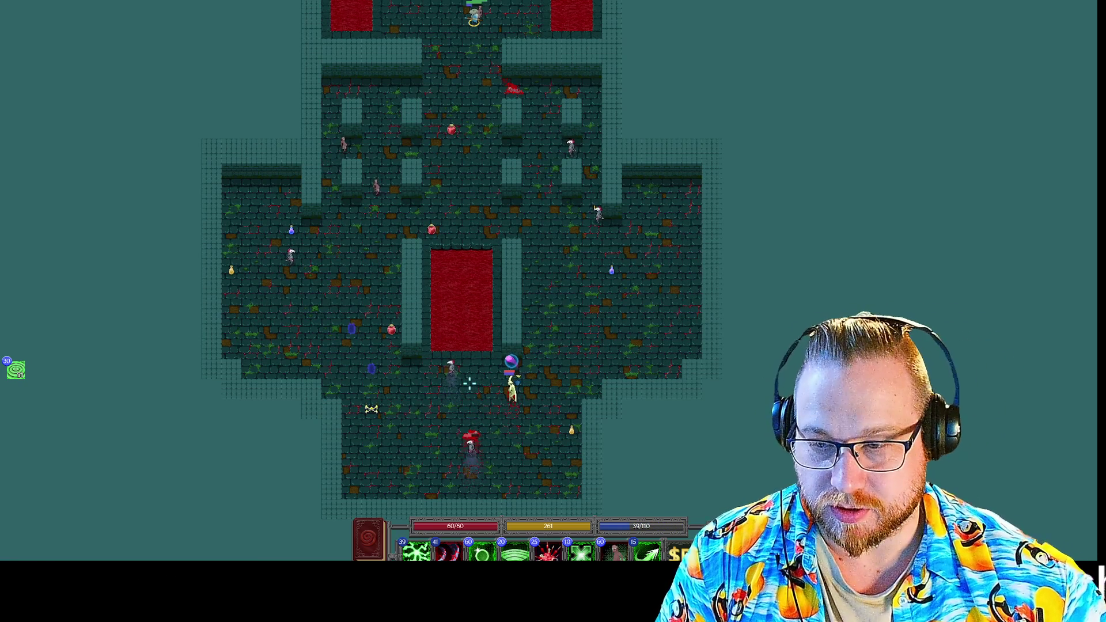
Queue Targeting Arrow and Target Cone, then take the queued cards back out
mouse_move(594, 552)
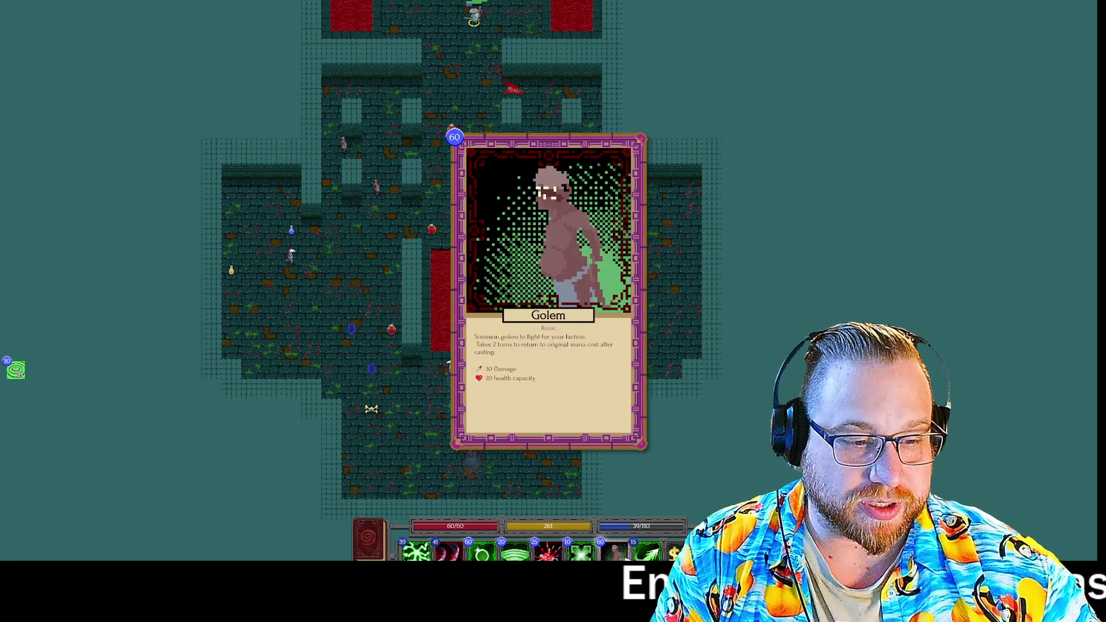
left_click(648, 554)
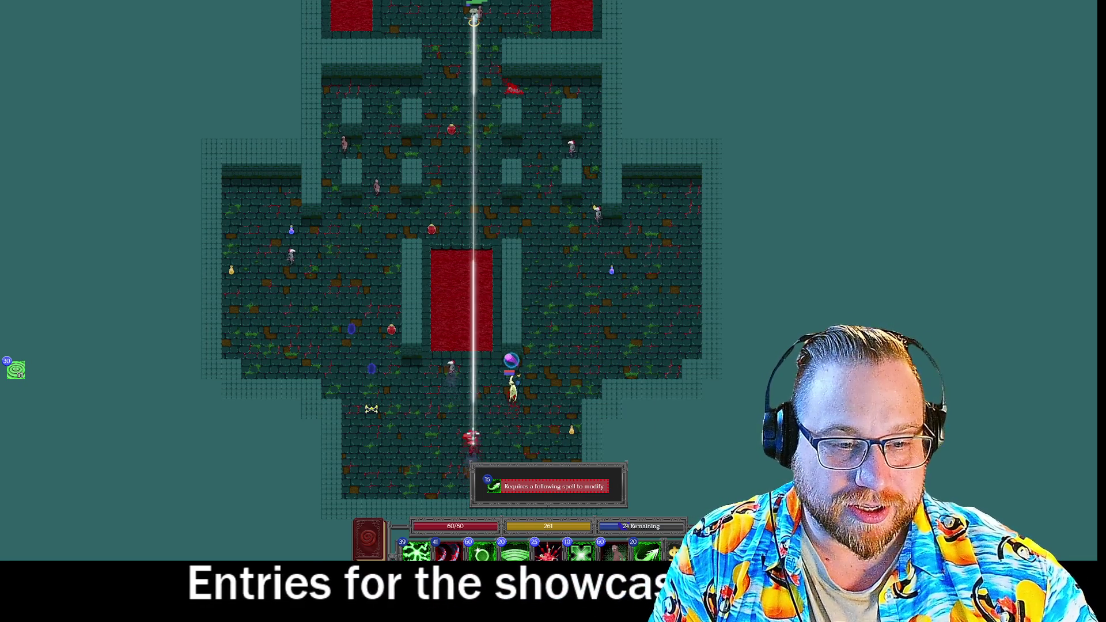
mouse_move(495, 132)
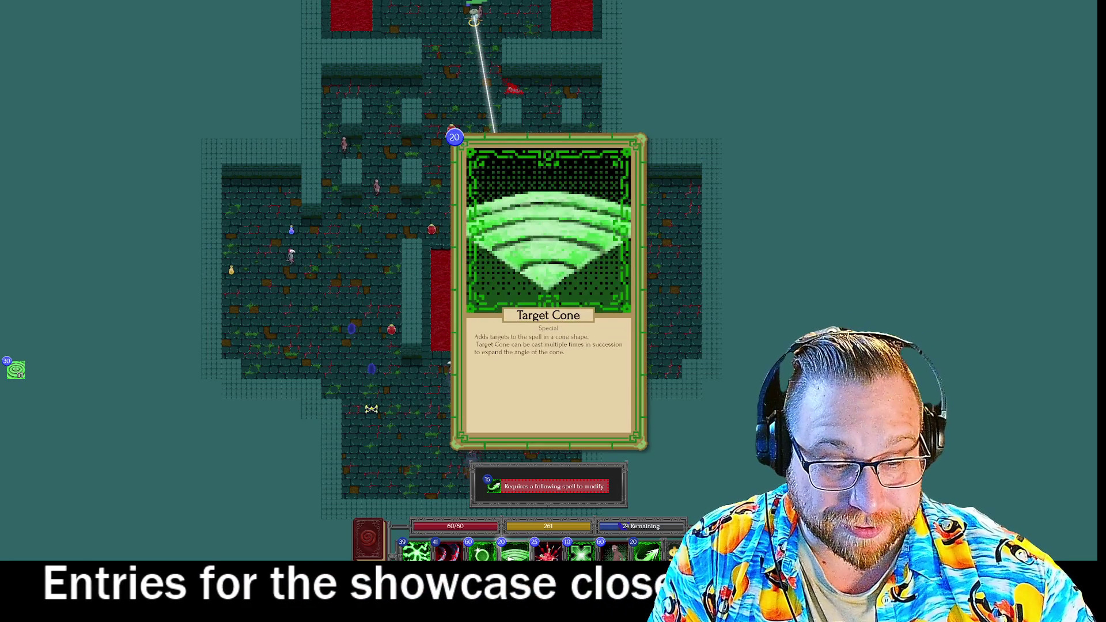
left_click(514, 552)
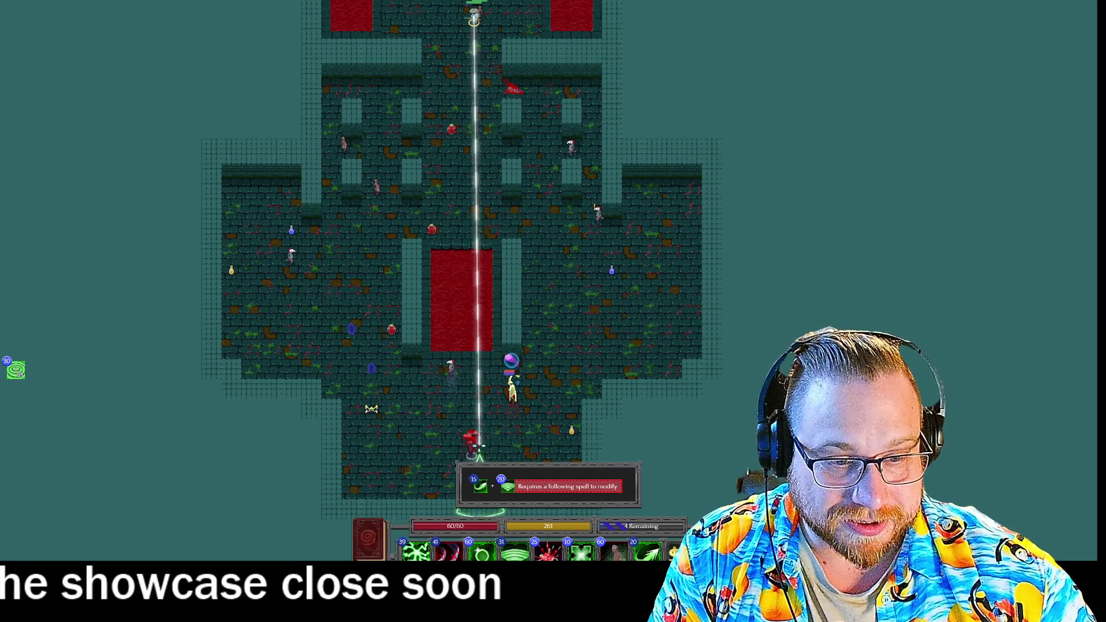
left_click(502, 490)
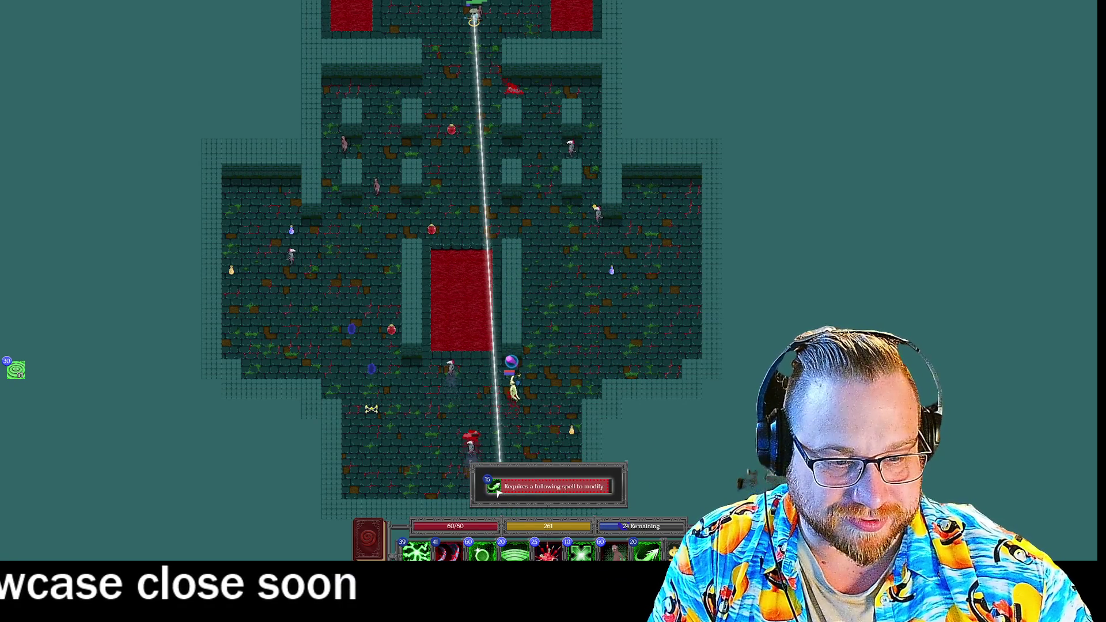
left_click(489, 492)
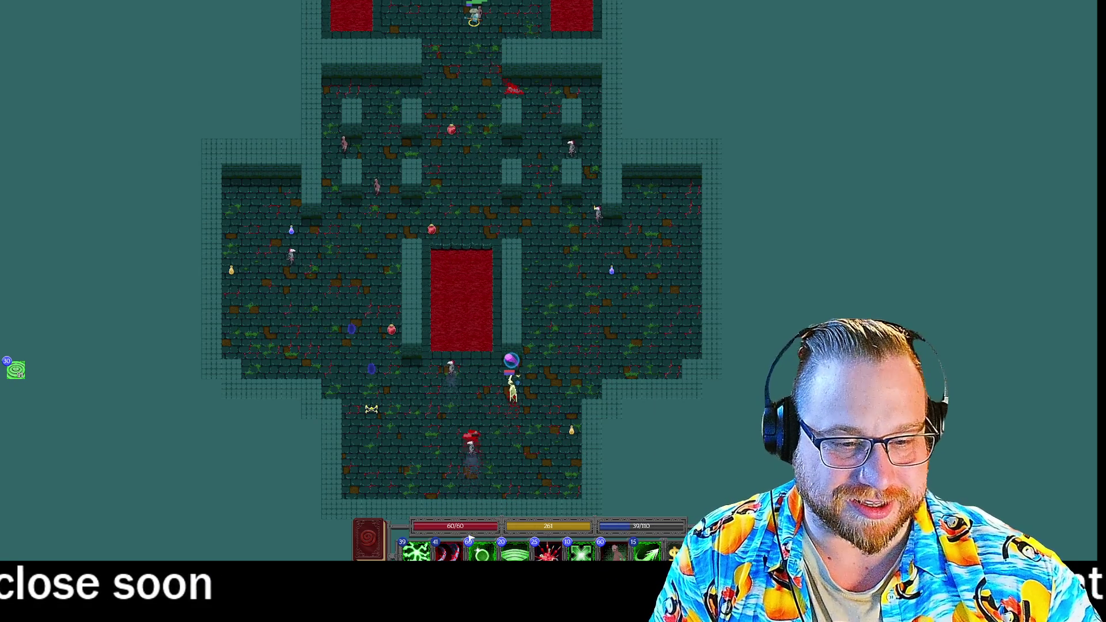
Drop Heavy Slash, queue a targeting modifier and act on the map, ending the turn
mouse_move(552, 552)
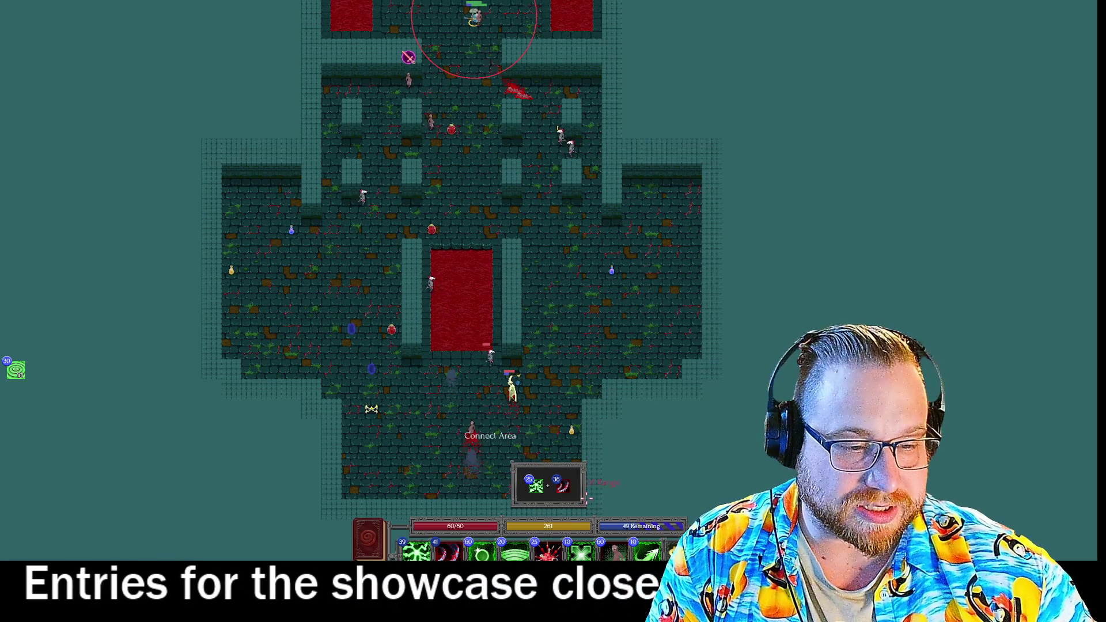
left_click(562, 487)
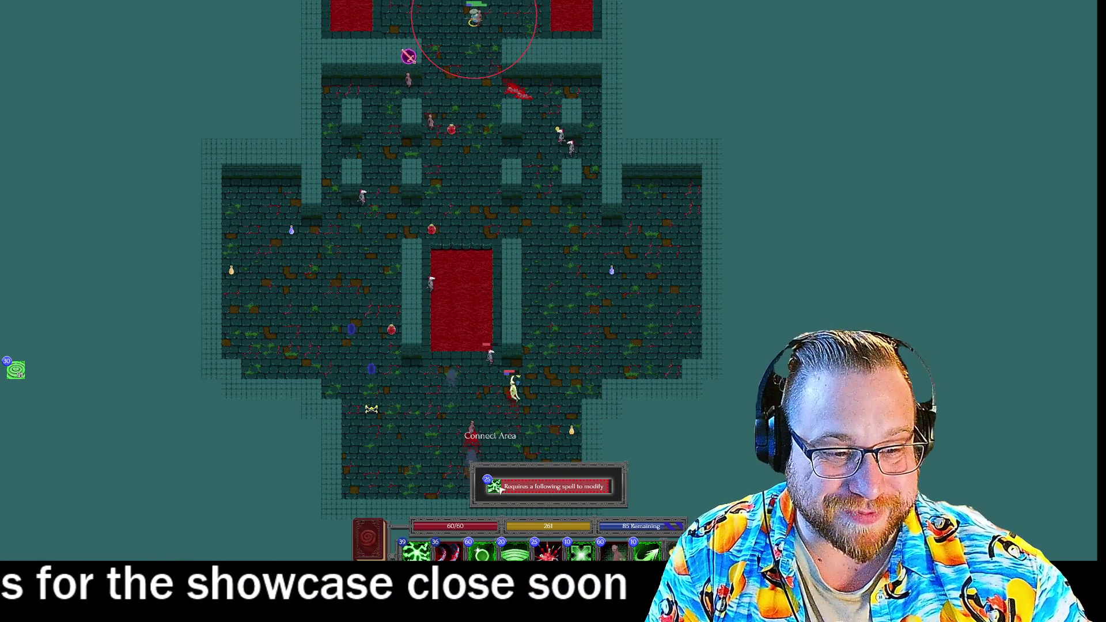
left_click(498, 489)
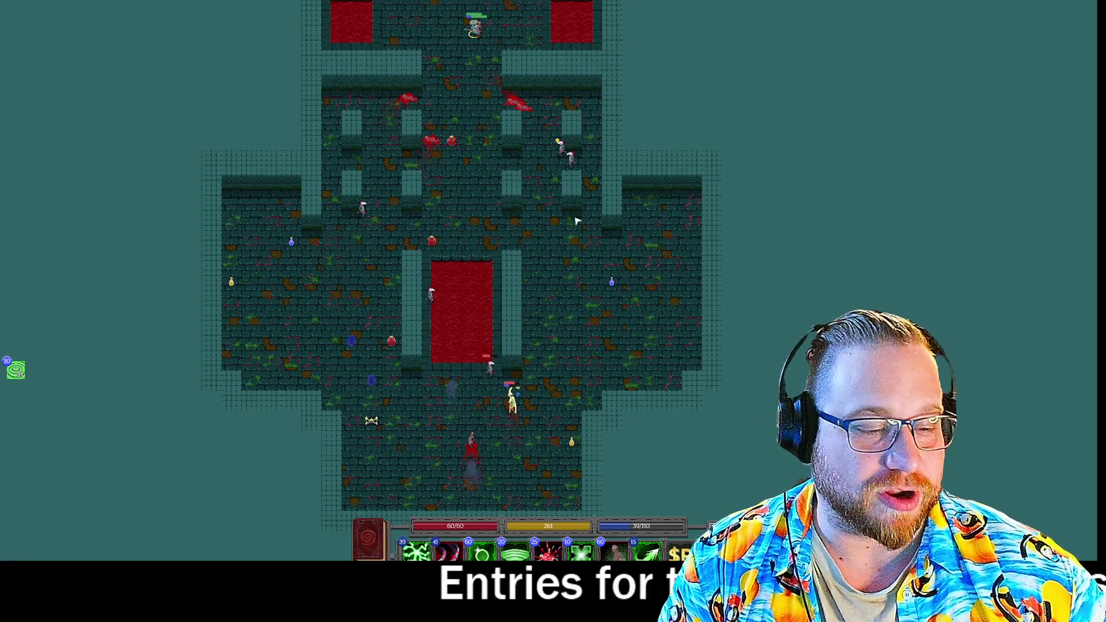
left_click(648, 550)
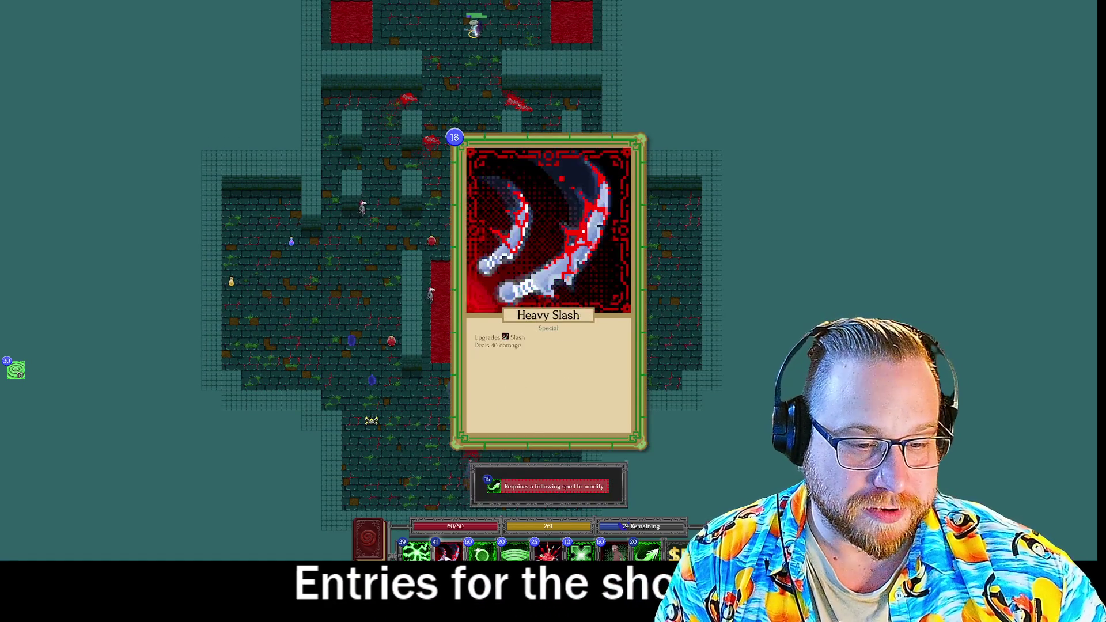
left_click(472, 530)
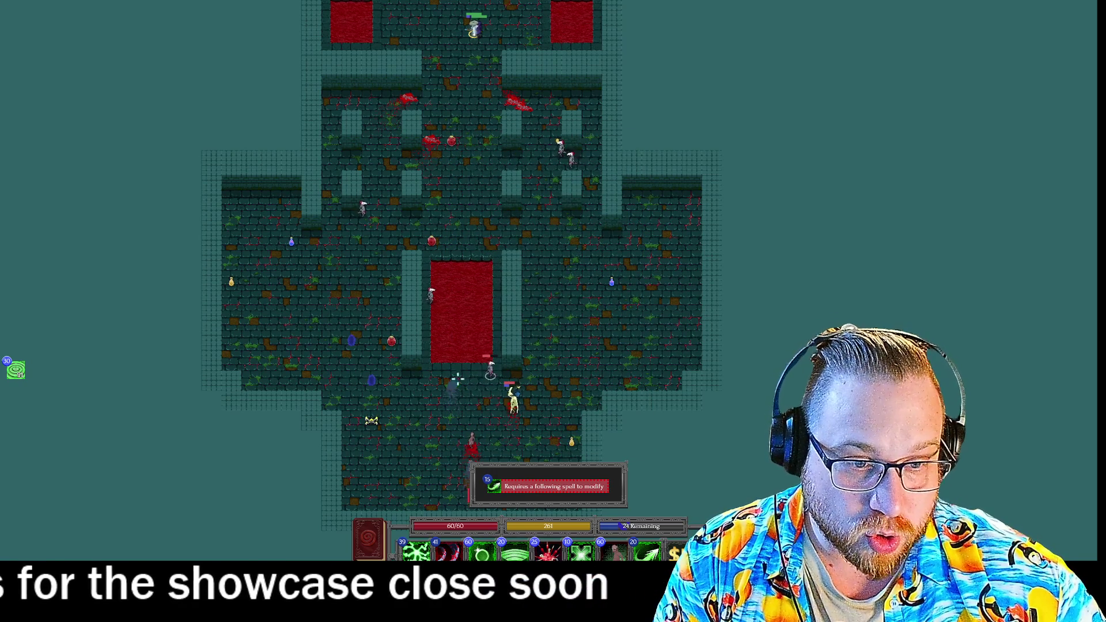
left_click(469, 444)
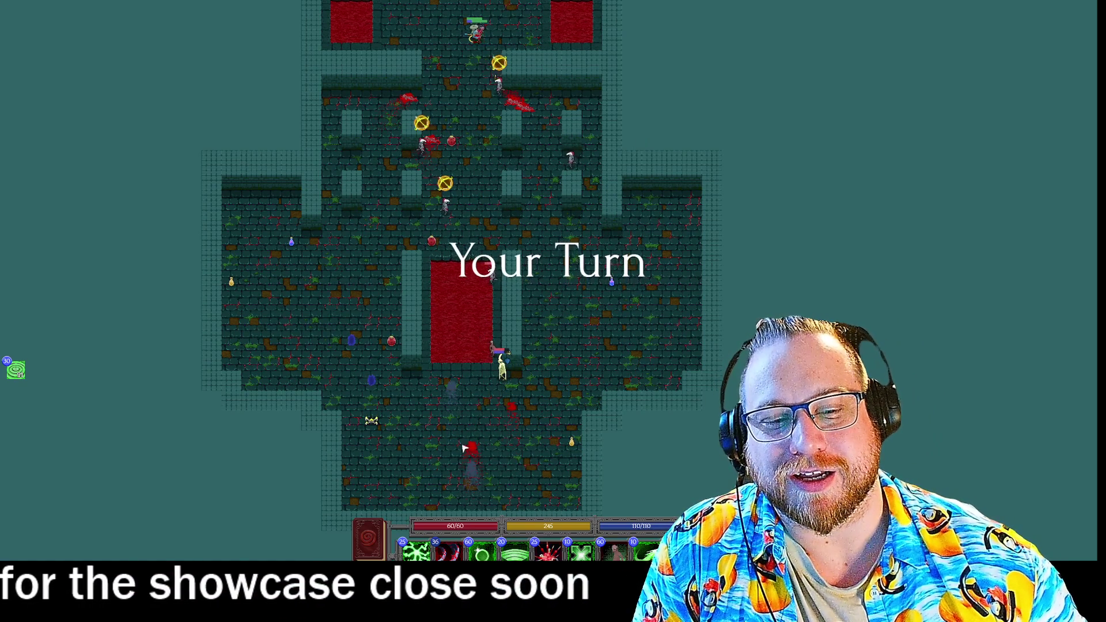
Queue Connect, Heavy Slash and Plus Radius, then remove Heavy Slash and Connect
left_click(416, 552)
left_click(447, 552)
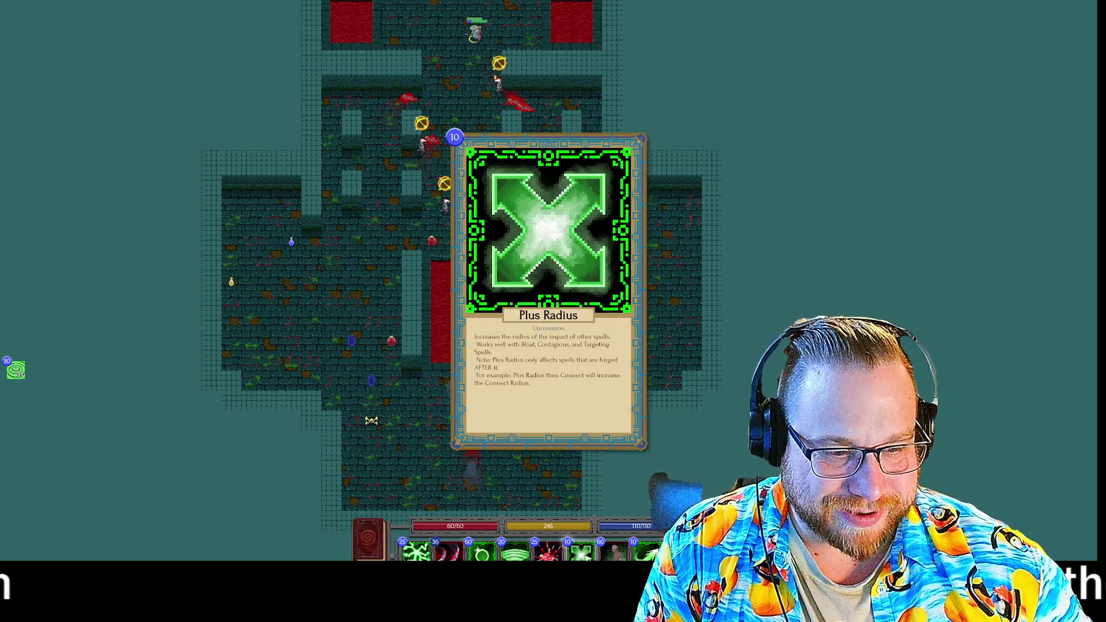
left_click(582, 552)
left_click(416, 552)
left_click(447, 552)
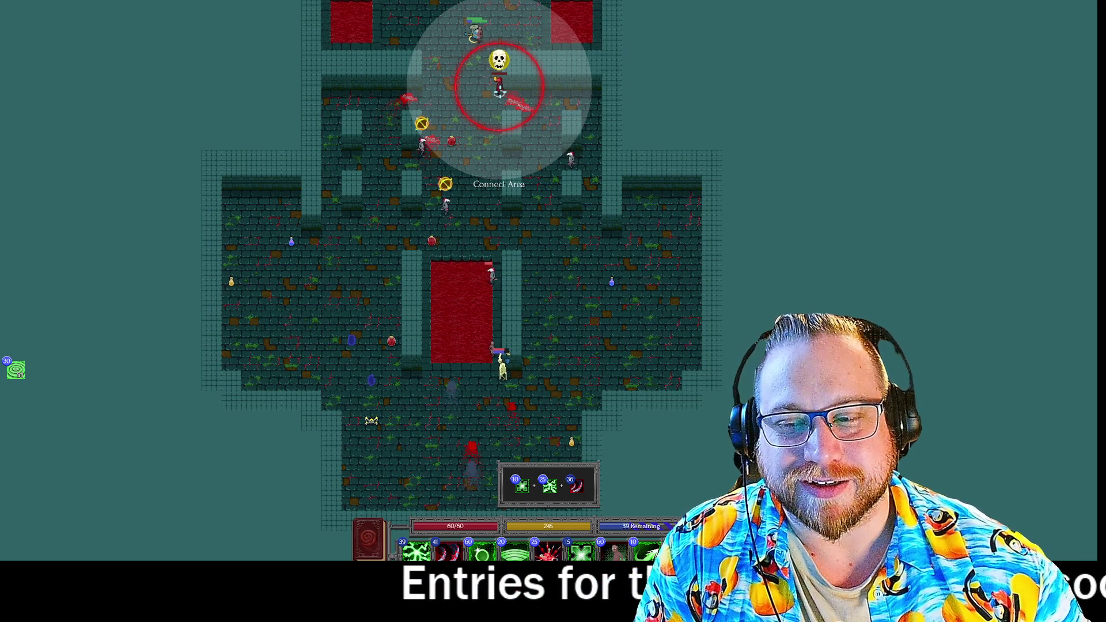
left_click(576, 487)
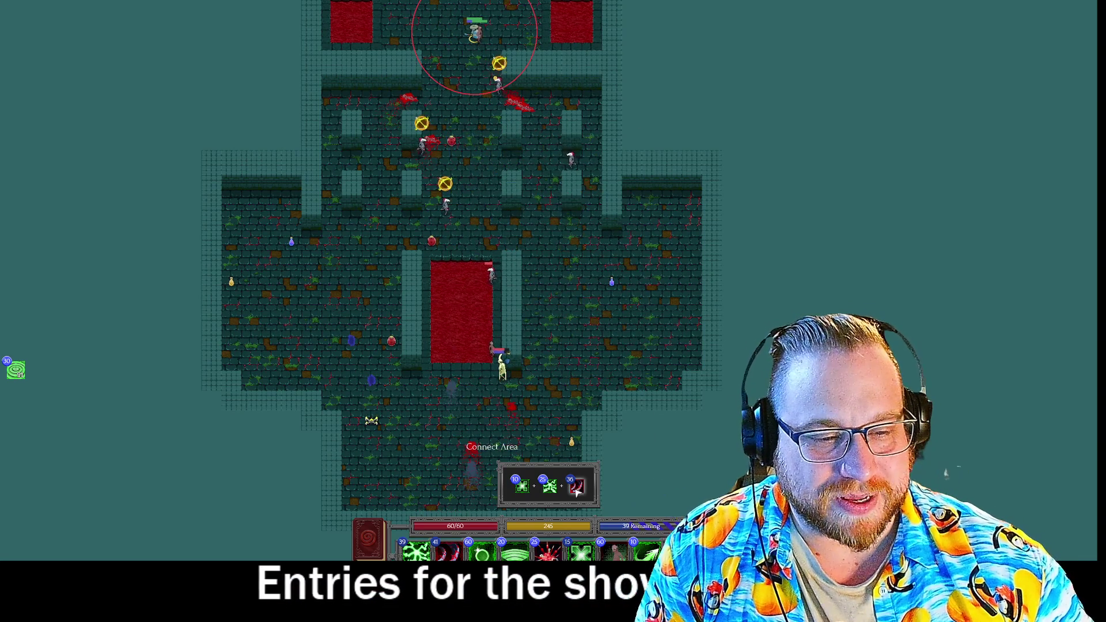
left_click(508, 487)
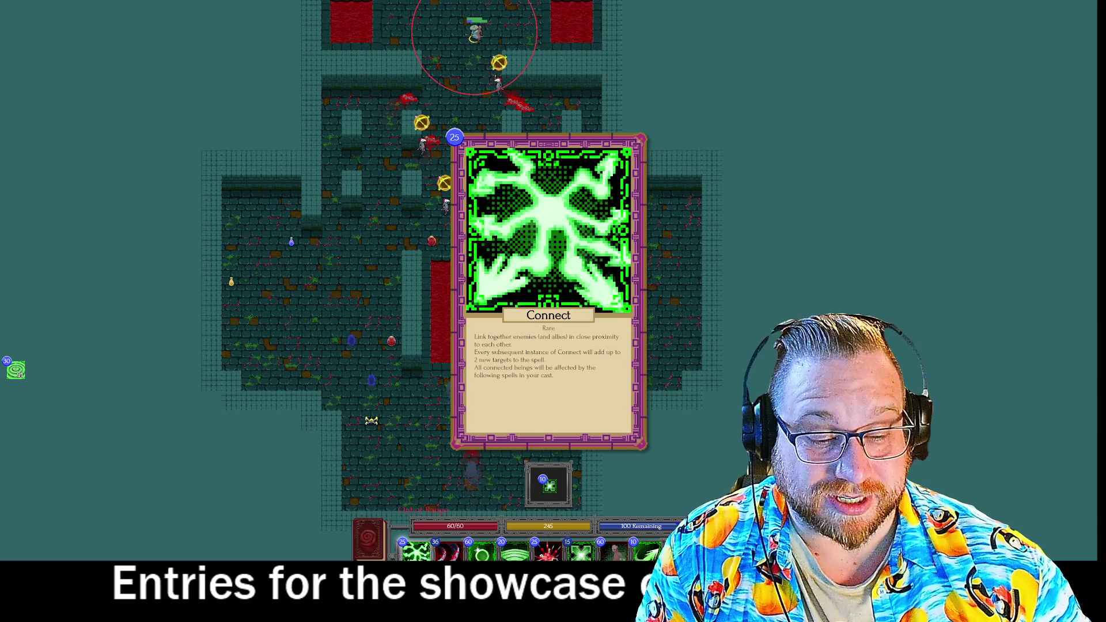
Cast Plus Radius, Connect and Heavy Slash on the linked upper enemies
left_click(581, 553)
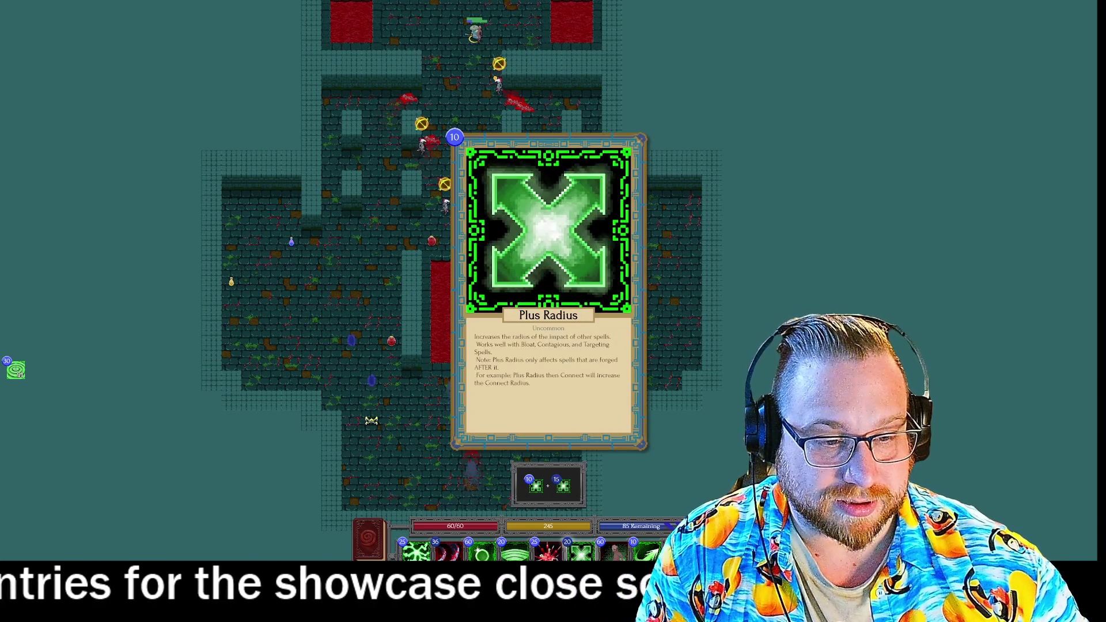
left_click(415, 552)
left_click(447, 552)
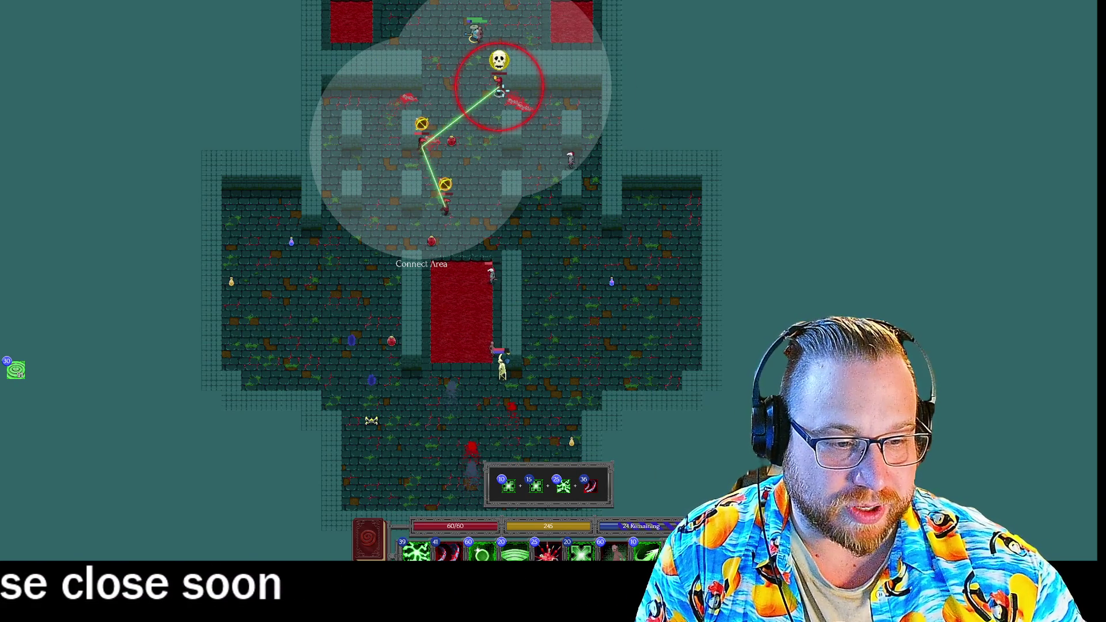
left_click(500, 91)
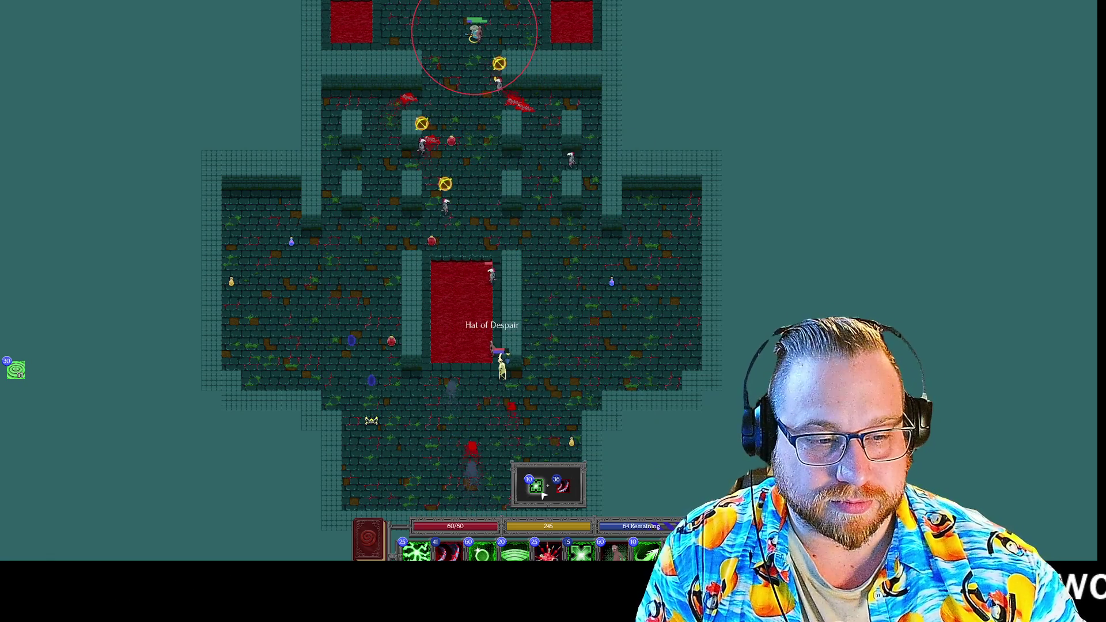
Cast Connect on the upper enemy, then walk beside the red pool using all stamina
key("1")
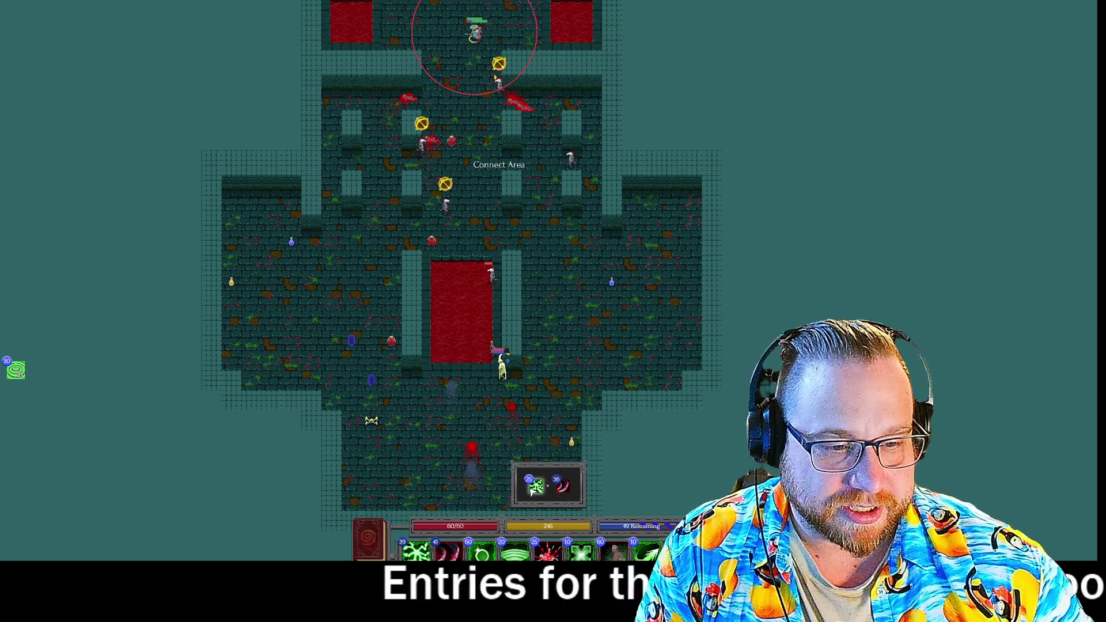
left_click(498, 91)
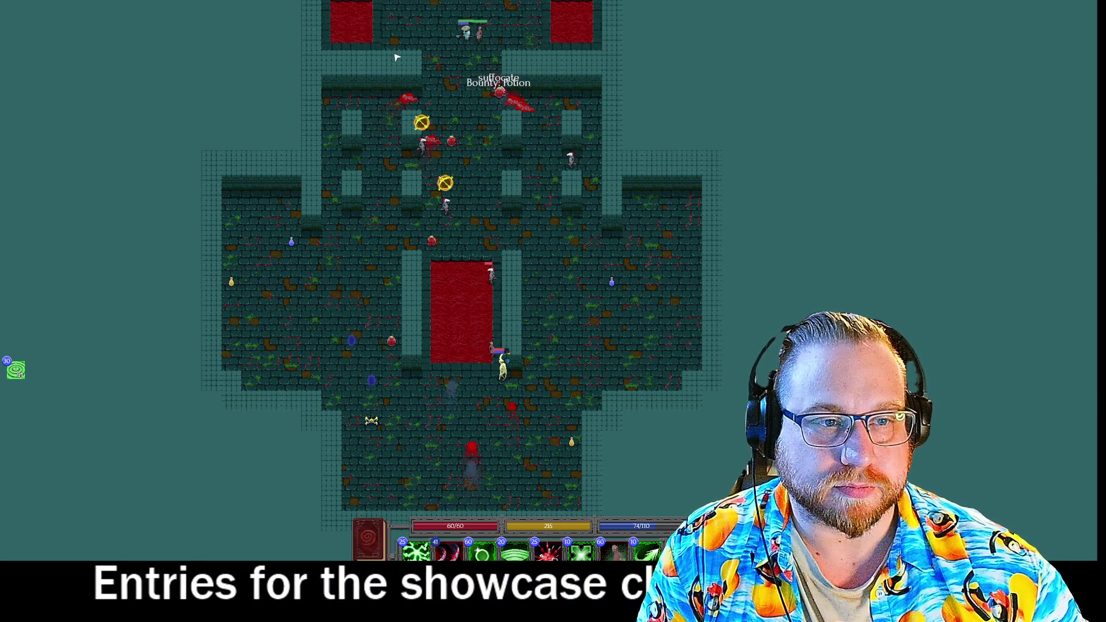
left_click(357, 74)
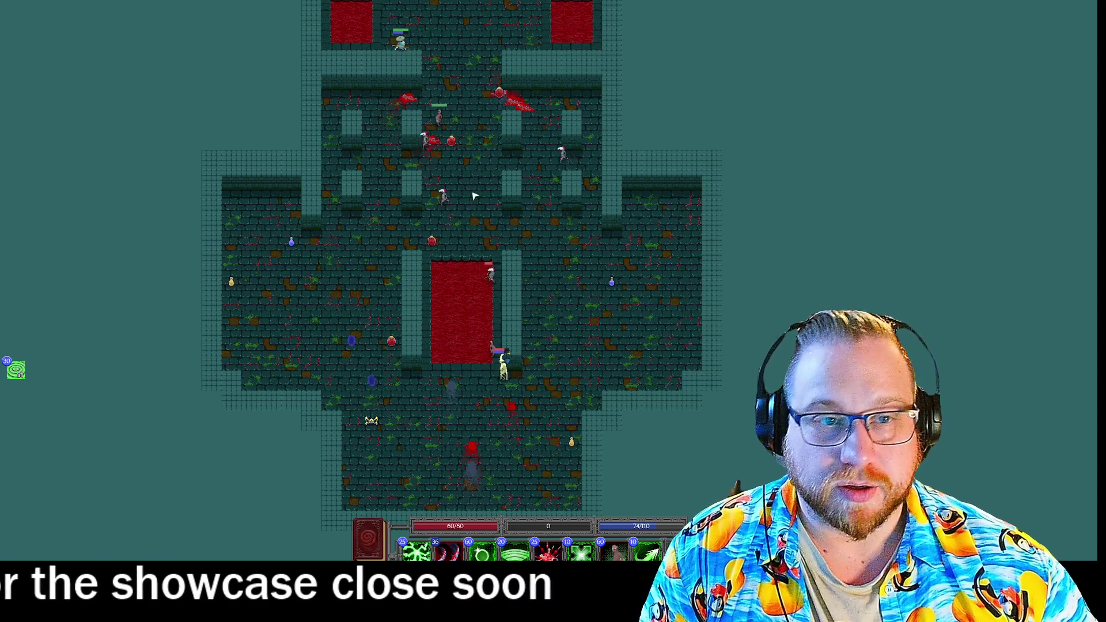
key("w")
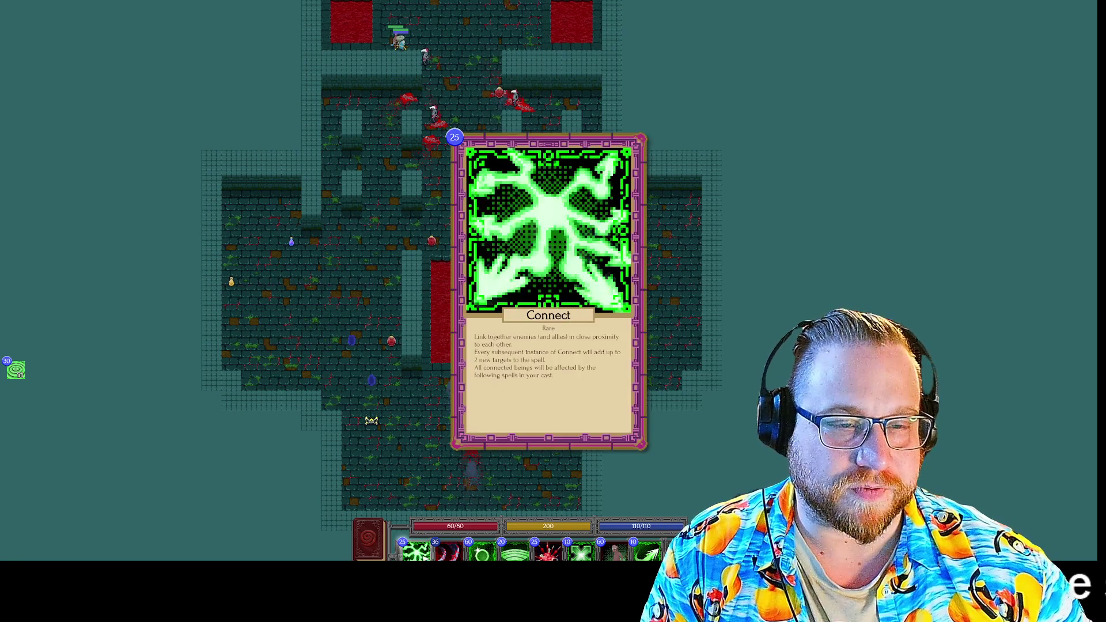
Queue Plus Radius, Connect and Heavy Slash and cast them at the top enemies
left_click(416, 552)
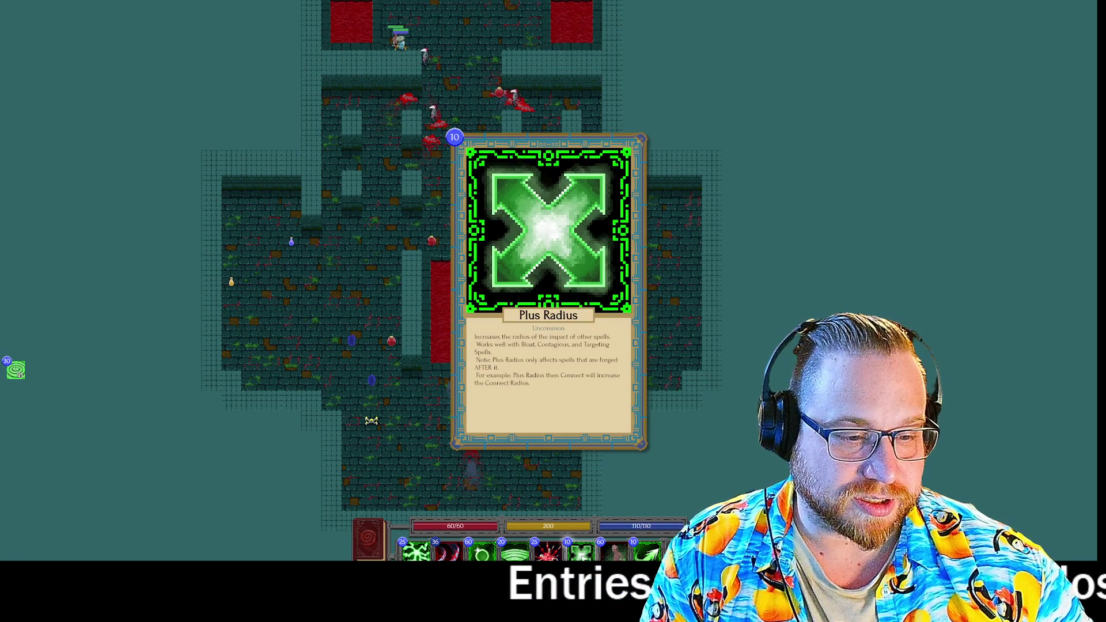
left_click(582, 552)
left_click(417, 552)
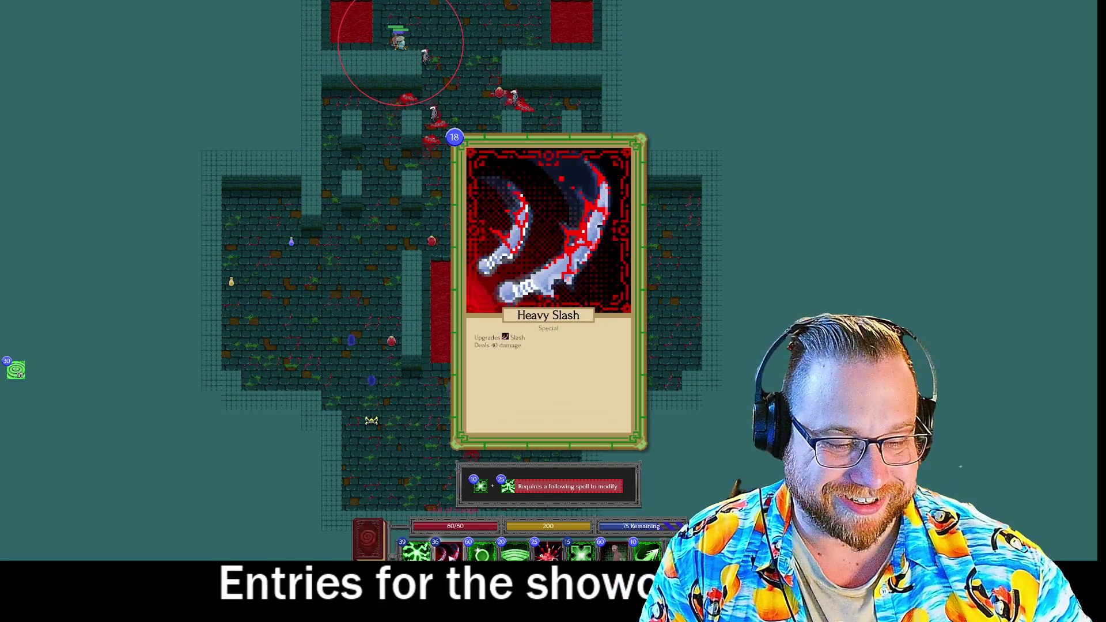
left_click(447, 552)
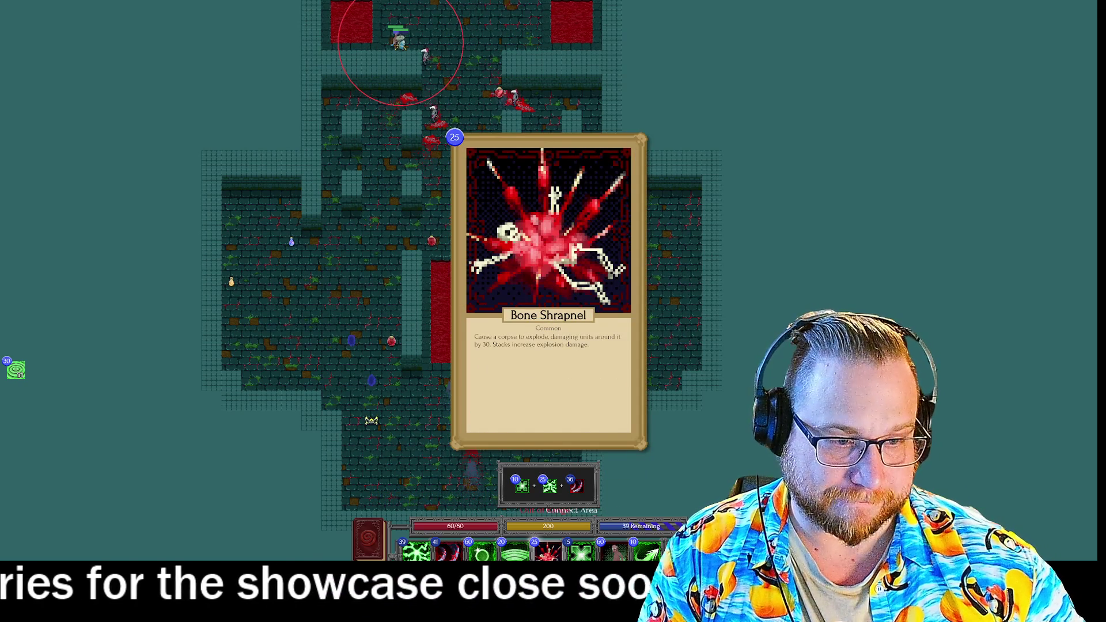
left_click(427, 61)
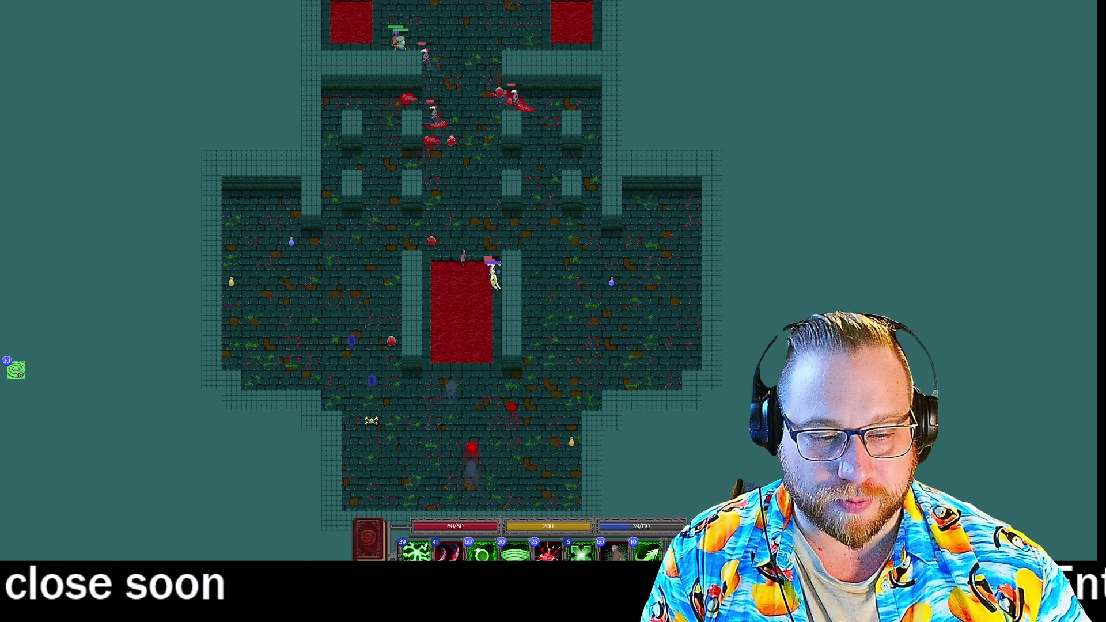
Cast Bone Shrapnel with Target Cone on the enemies and clear the leftover modifier
key("4")
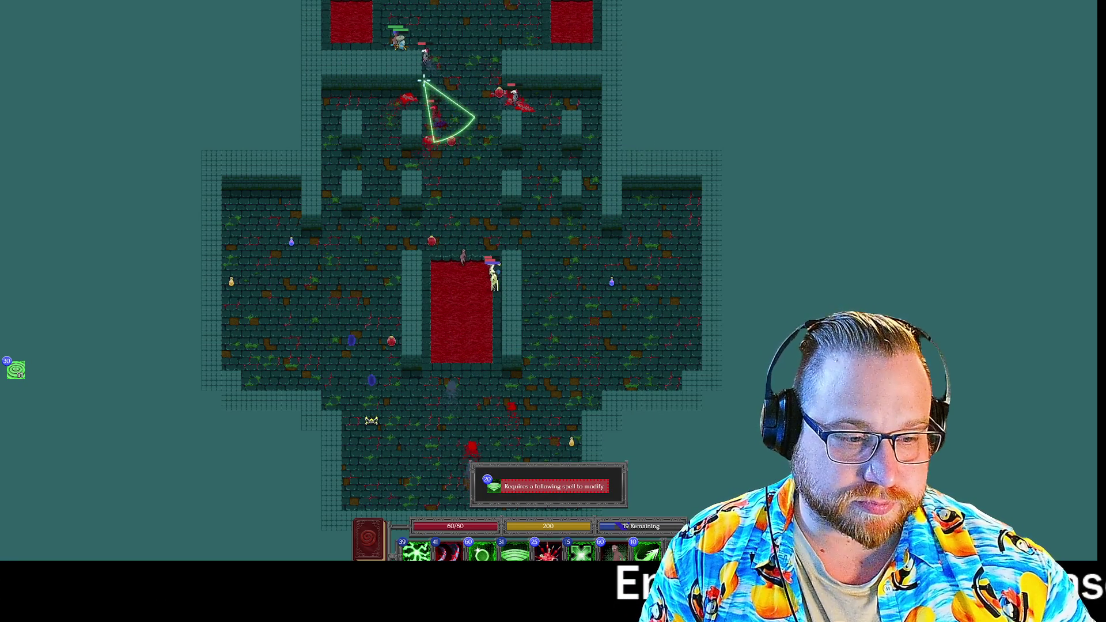
mouse_move(531, 512)
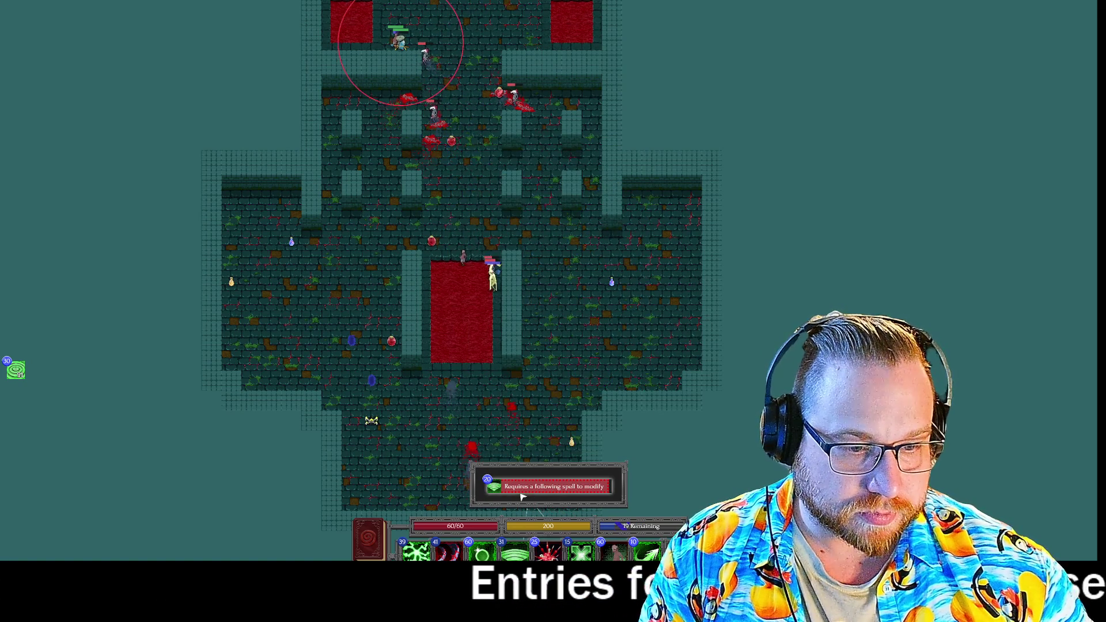
scroll(434, 76, "up", 3)
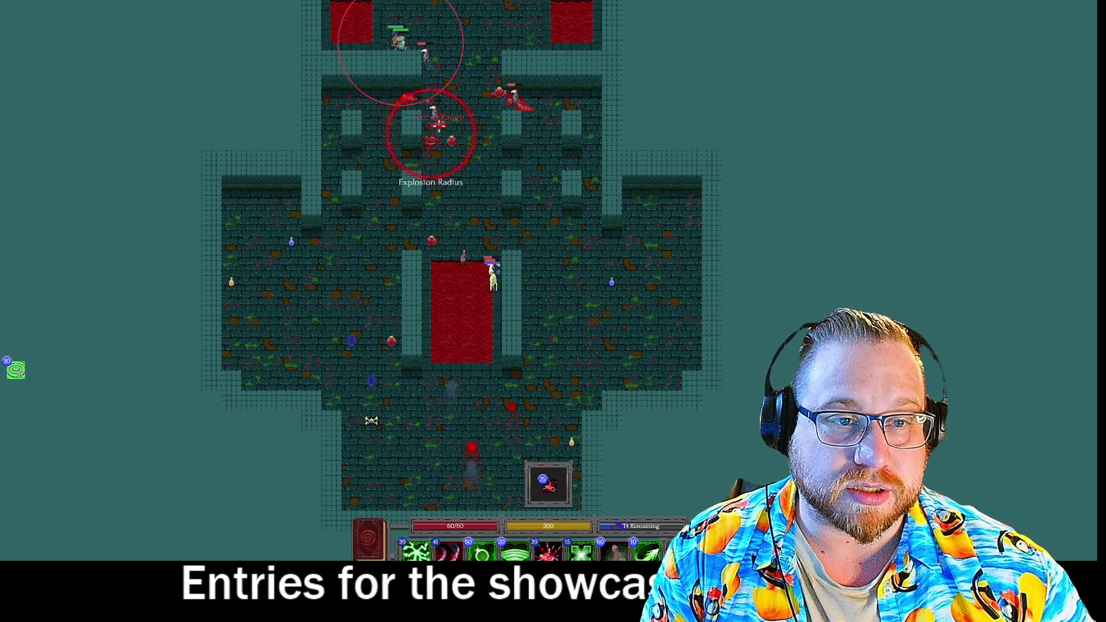
left_click(438, 123)
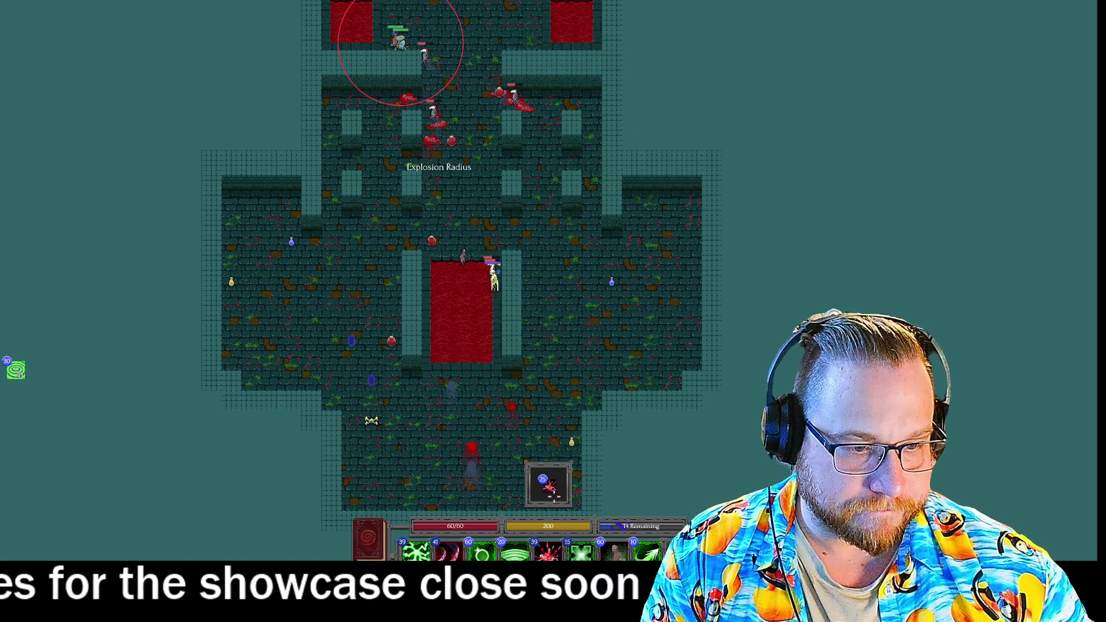
left_click(562, 499)
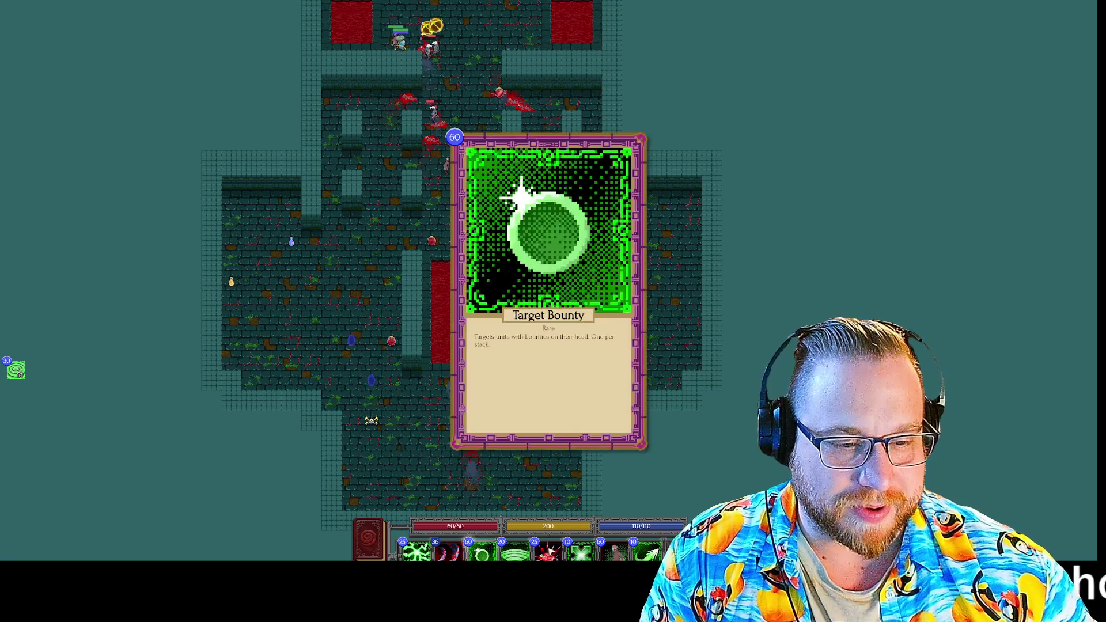
Cast a Bone Shrapnel, Connect and Heavy Slash combo at the enemies
left_click(548, 552)
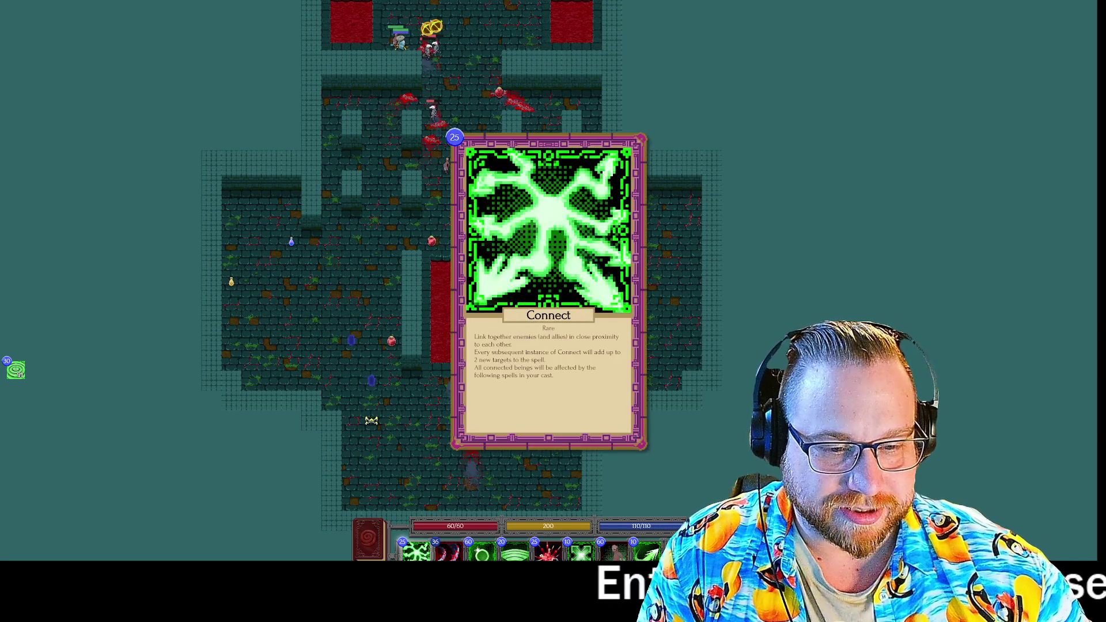
left_click(416, 553)
left_click(449, 552)
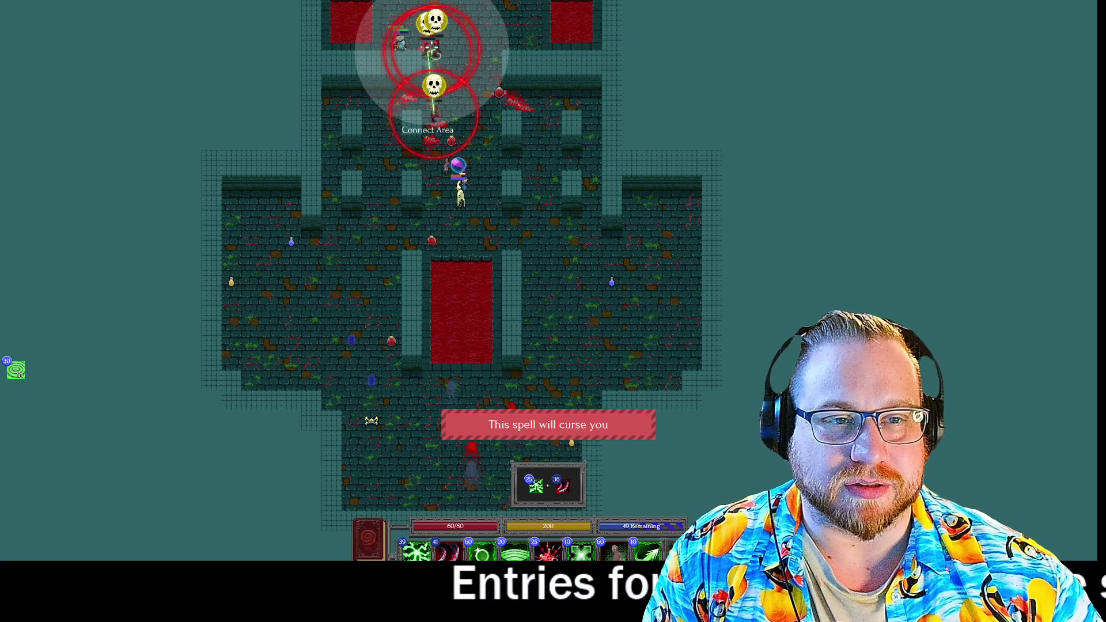
left_click(545, 102)
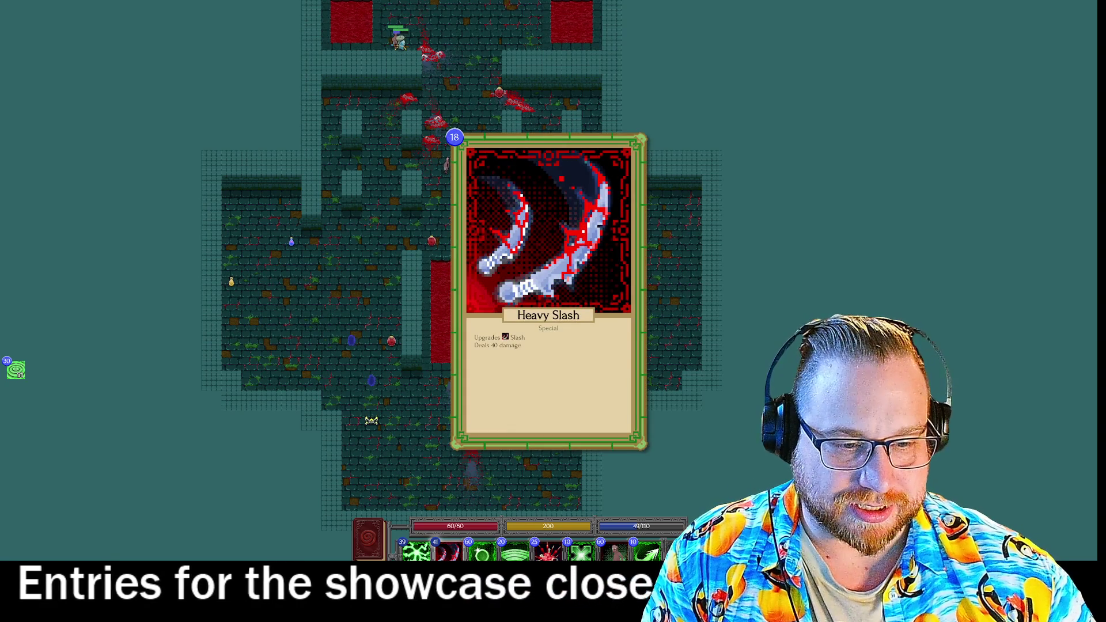
Cast an area-connecting spell on nearby enemies, then take Arrow as the reward spell
key("1")
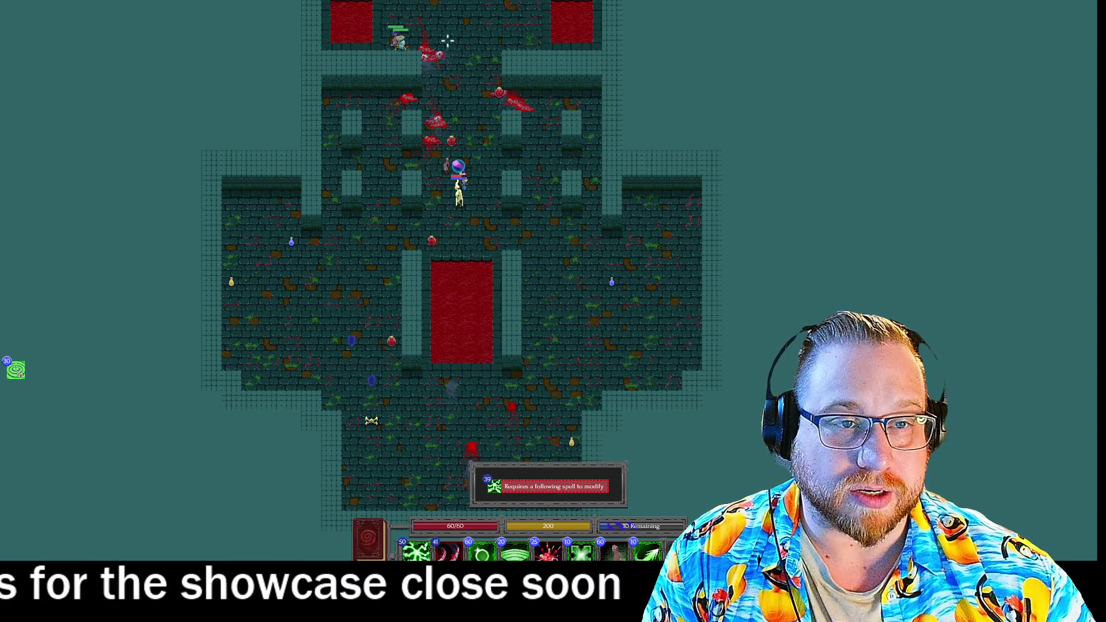
key("2")
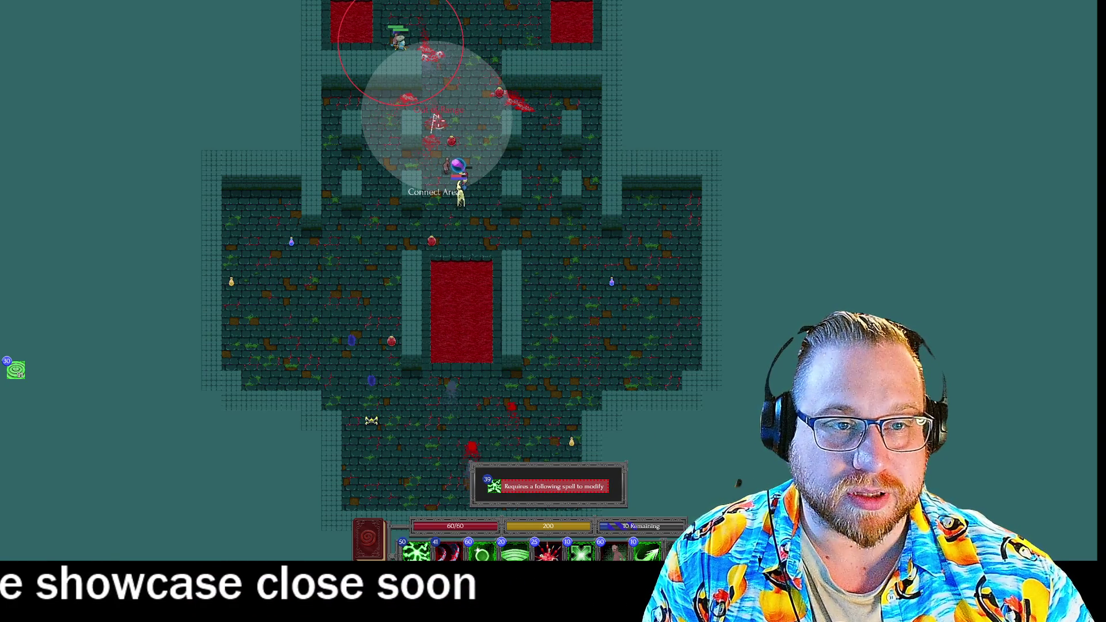
left_click(437, 121)
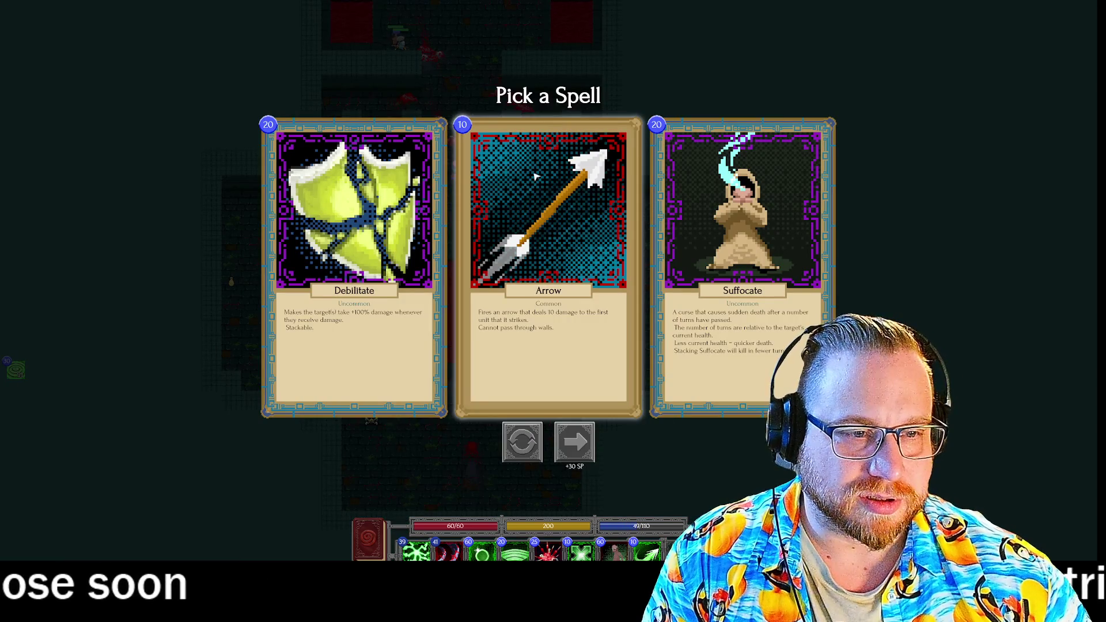
left_click(567, 224)
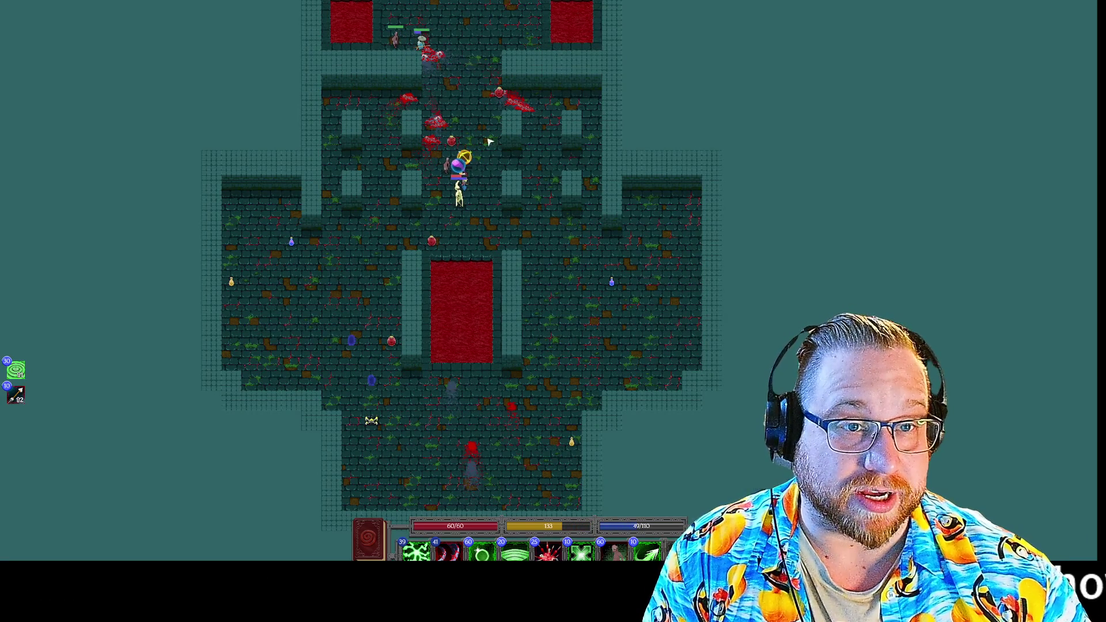
Queue Heavy Slash and try casting it near the player
mouse_move(647, 553)
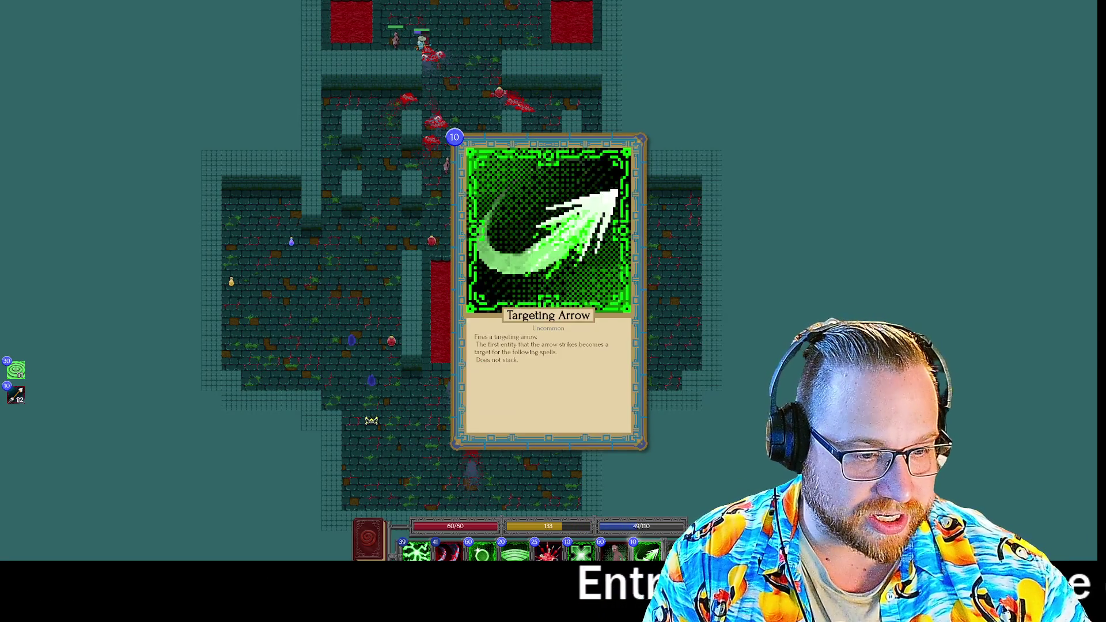
key("8")
left_click(473, 188)
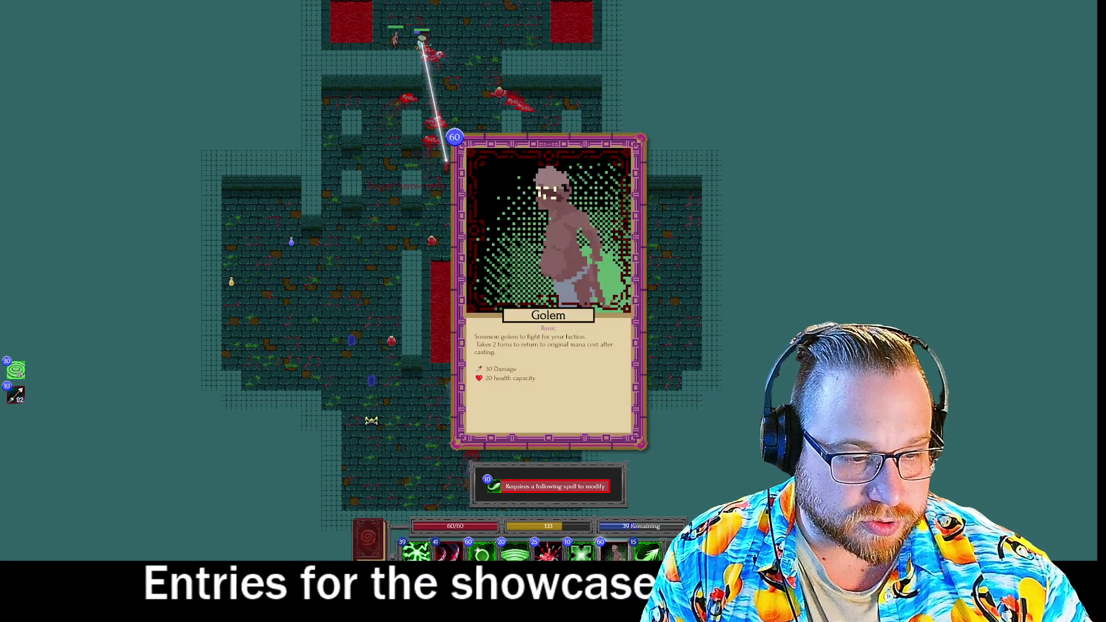
Queue Bone Shrapnel, Target Cone, Bone Shrapnel and two Connects, firing them at the enemies
mouse_move(448, 552)
left_click(548, 552)
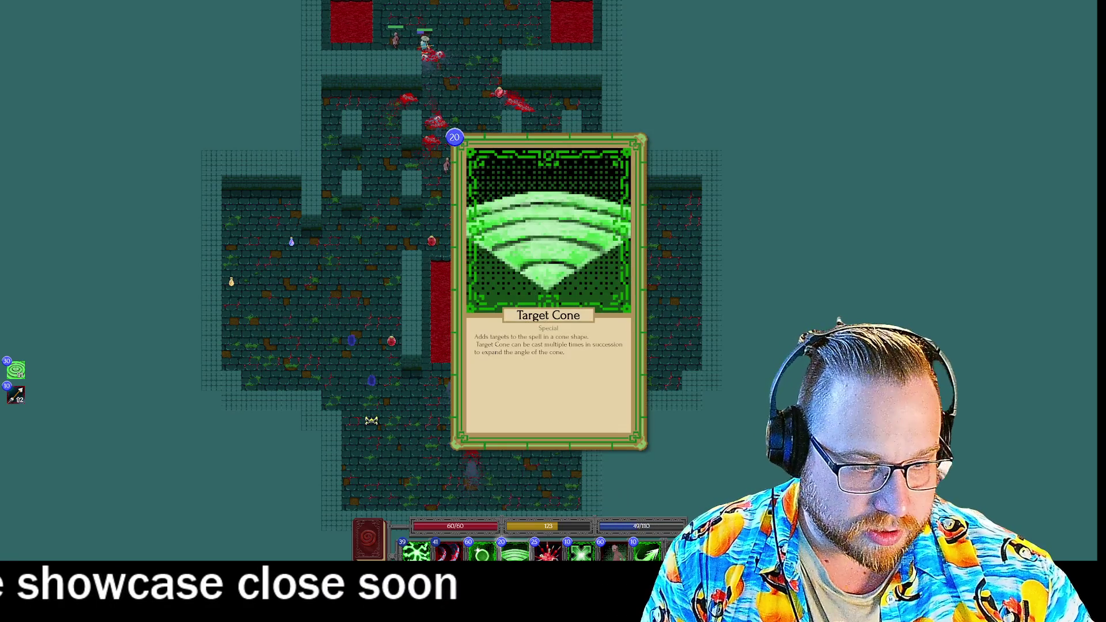
left_click(516, 552)
left_click(549, 553)
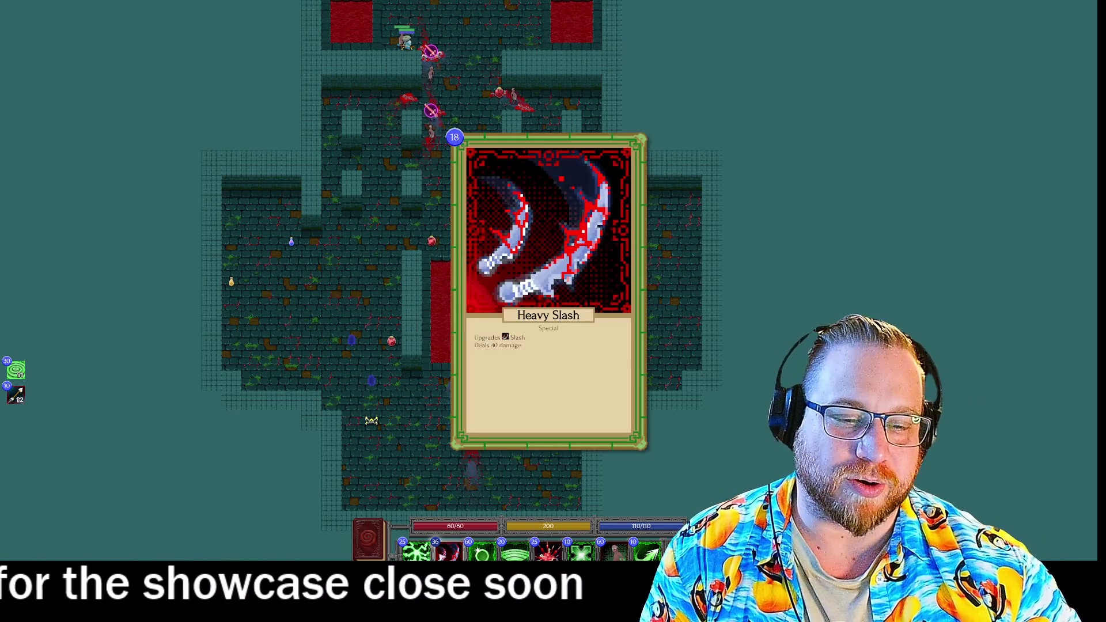
left_click(413, 551)
left_click(414, 550)
left_click(447, 552)
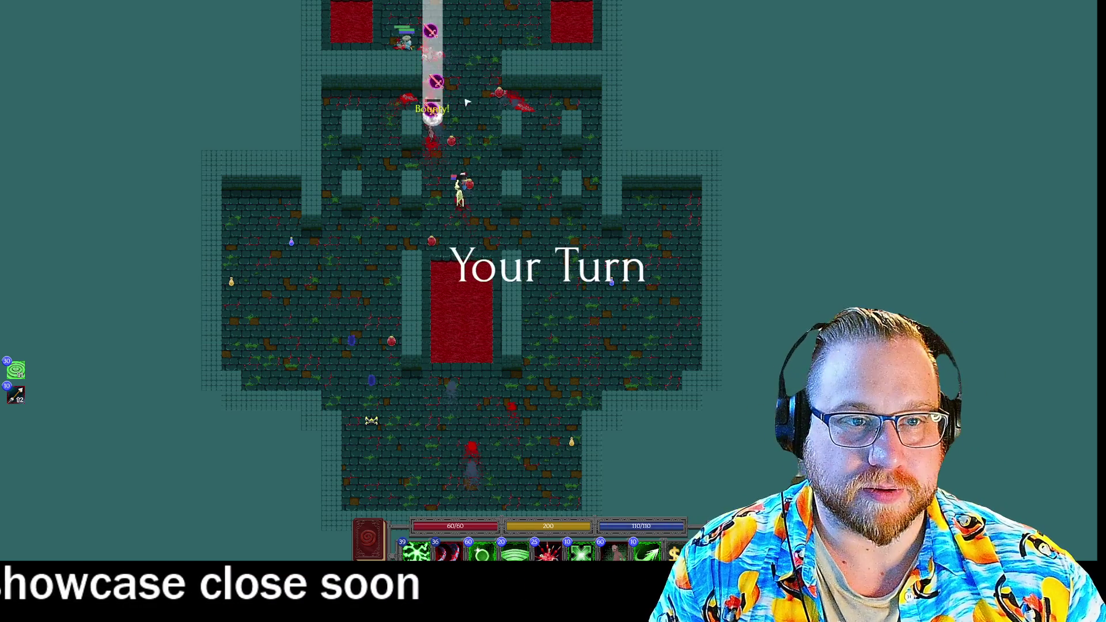
Aim a Target Cone, Bone Shrapnel, Connect and Heavy Slash combo at the enemies
key("4")
key("5")
key("6")
key("2")
left_click(461, 183)
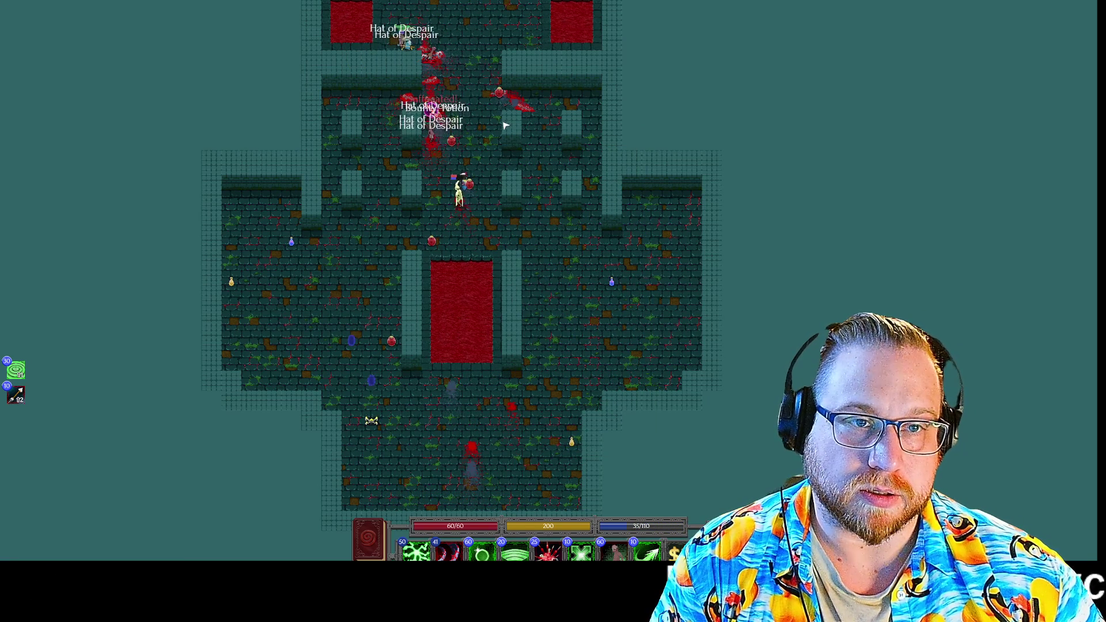
Queue Targeting Arrow and Bone Shrapnel, drop the Arrow, and cast Bone Shrapnel on the upper cluster
key("8")
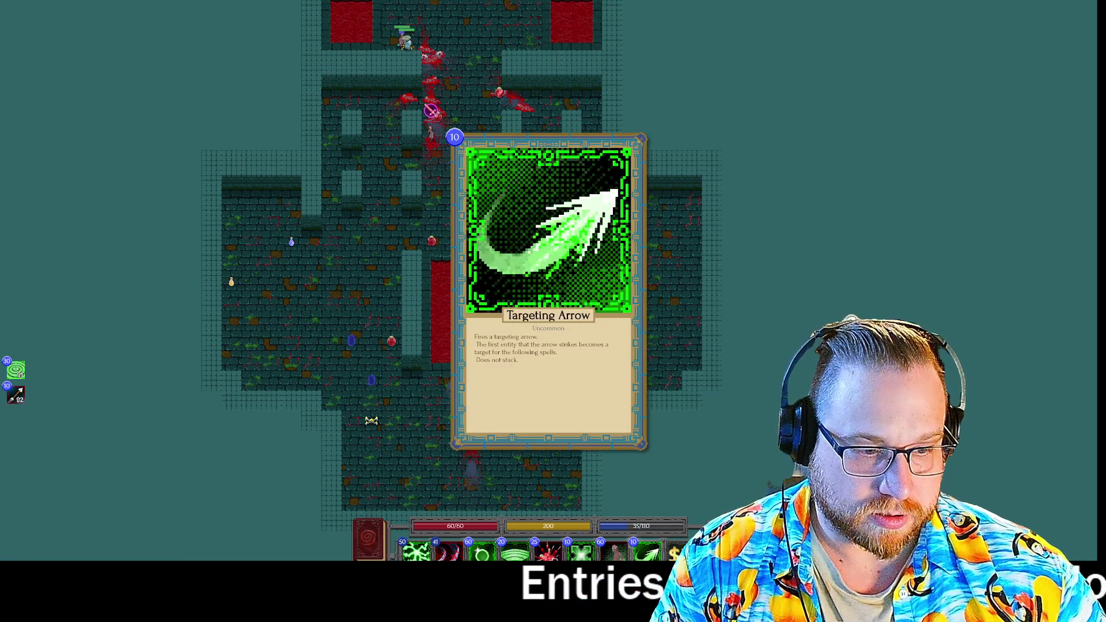
left_click(452, 62)
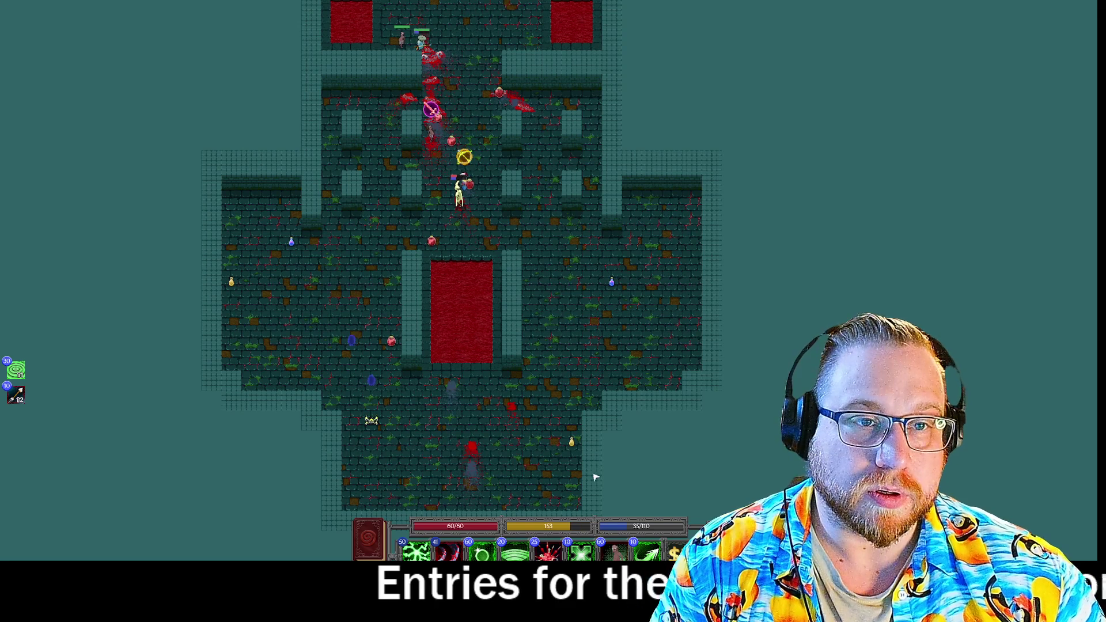
key("8")
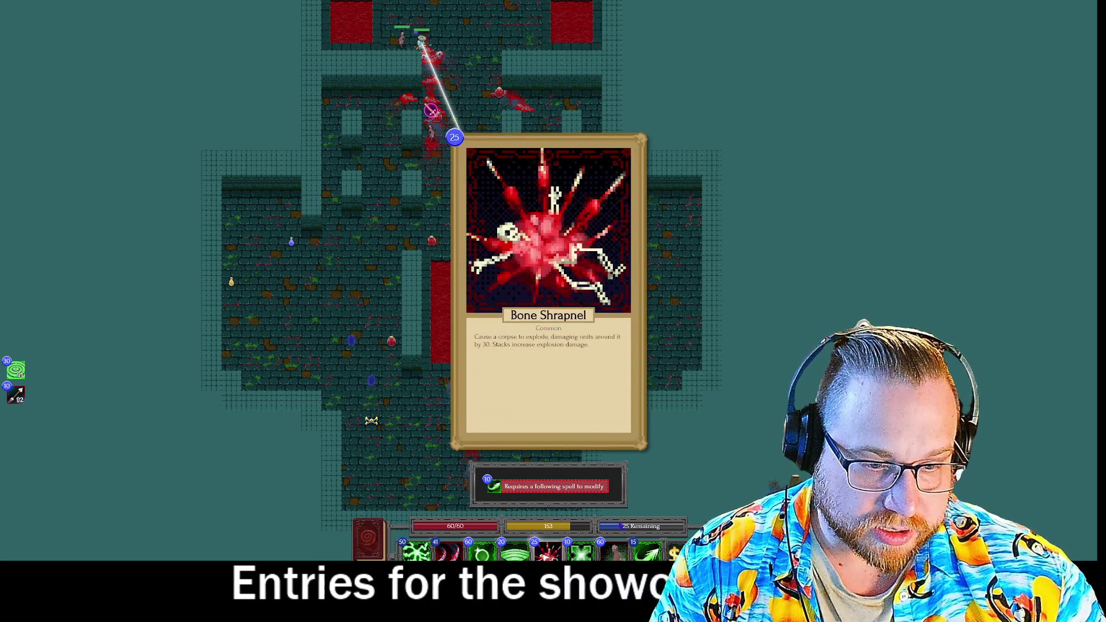
key("5")
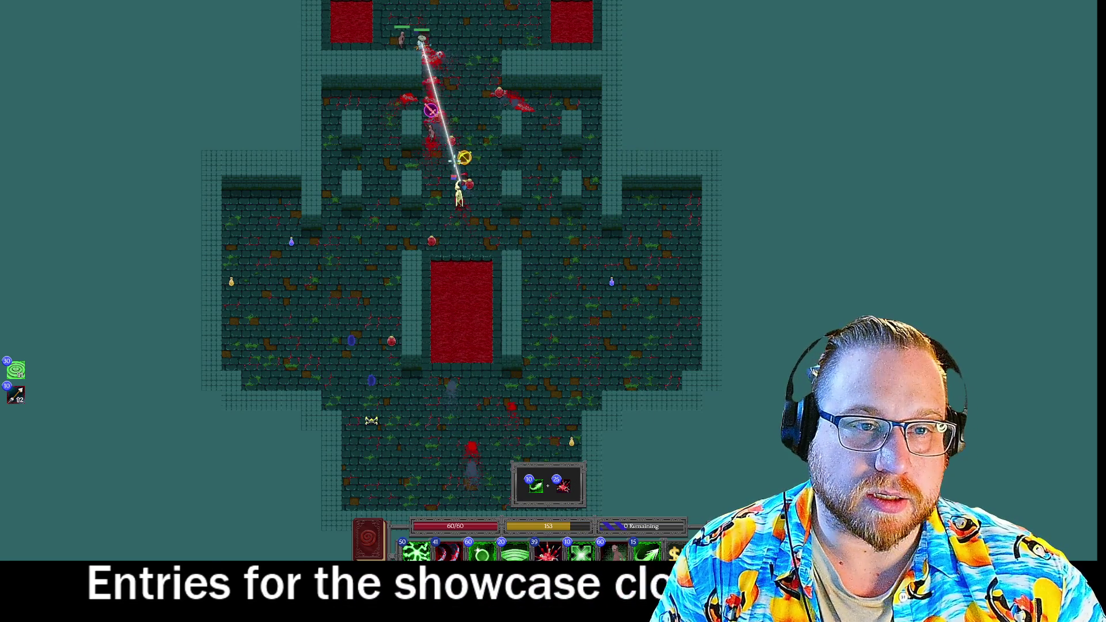
left_click(536, 487)
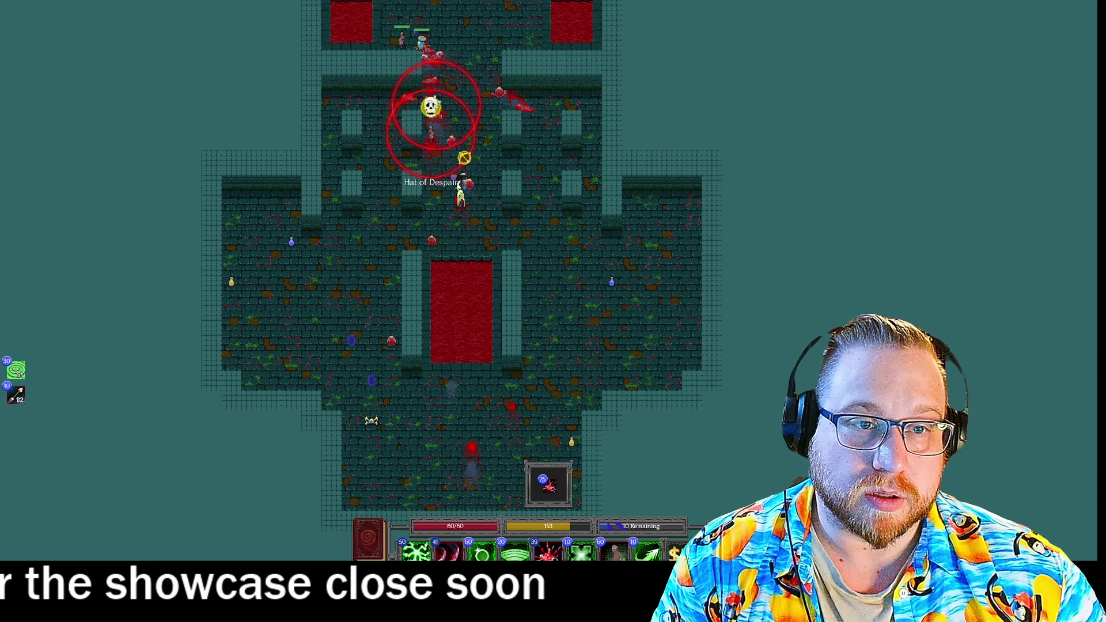
left_click(431, 106)
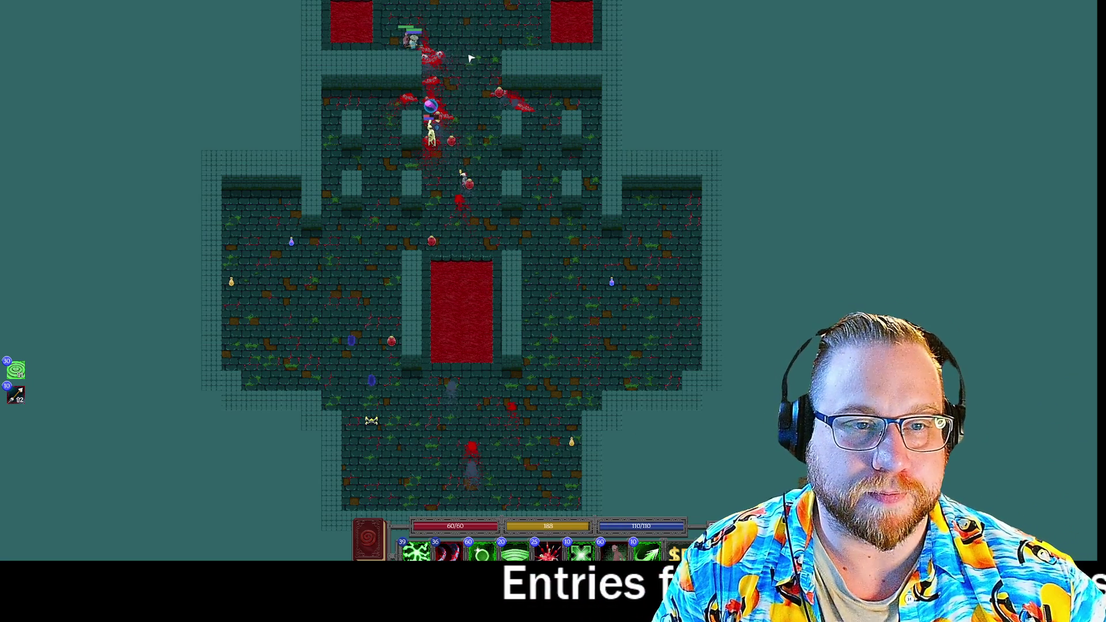
Queue a modifier-and-slash combo, clearing the first attempt and cancelling the accidental End Turn
left_click(447, 552)
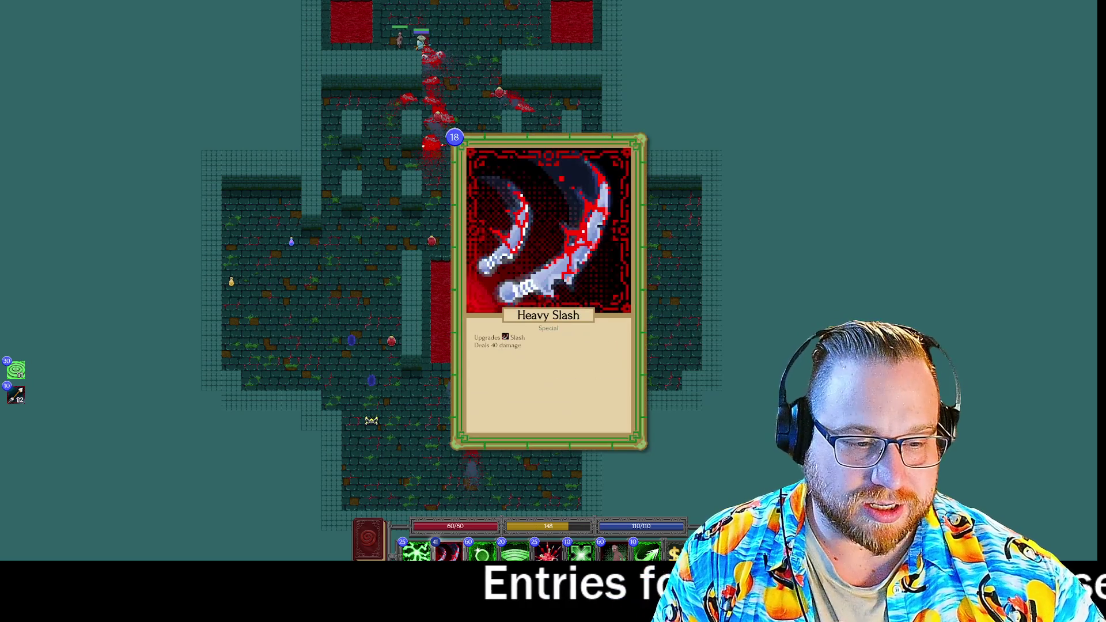
key("3")
key("2")
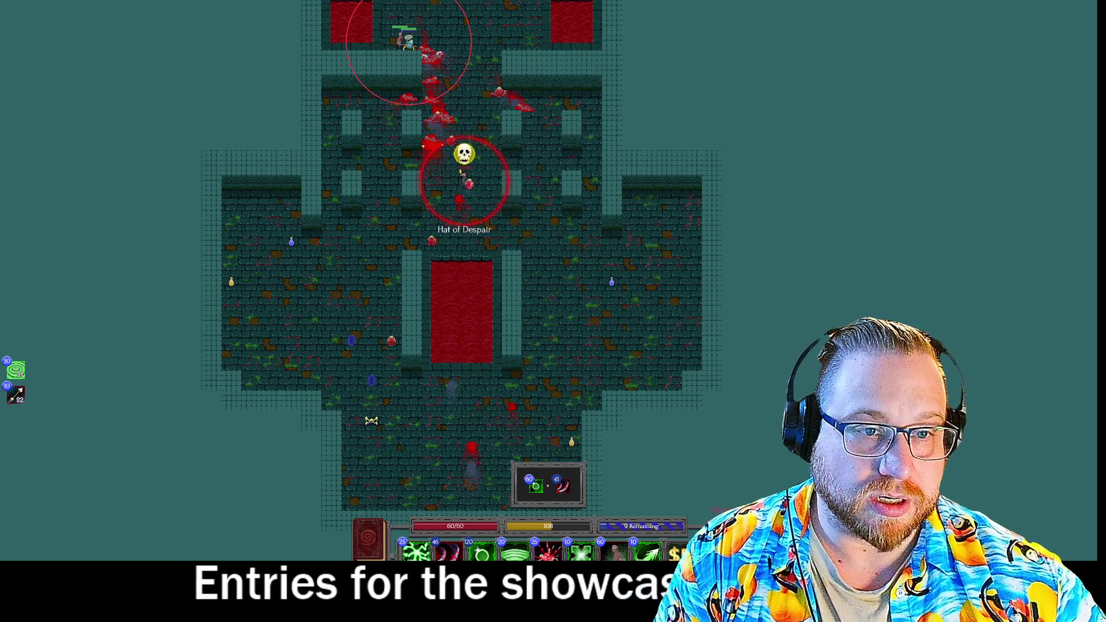
key("Escape")
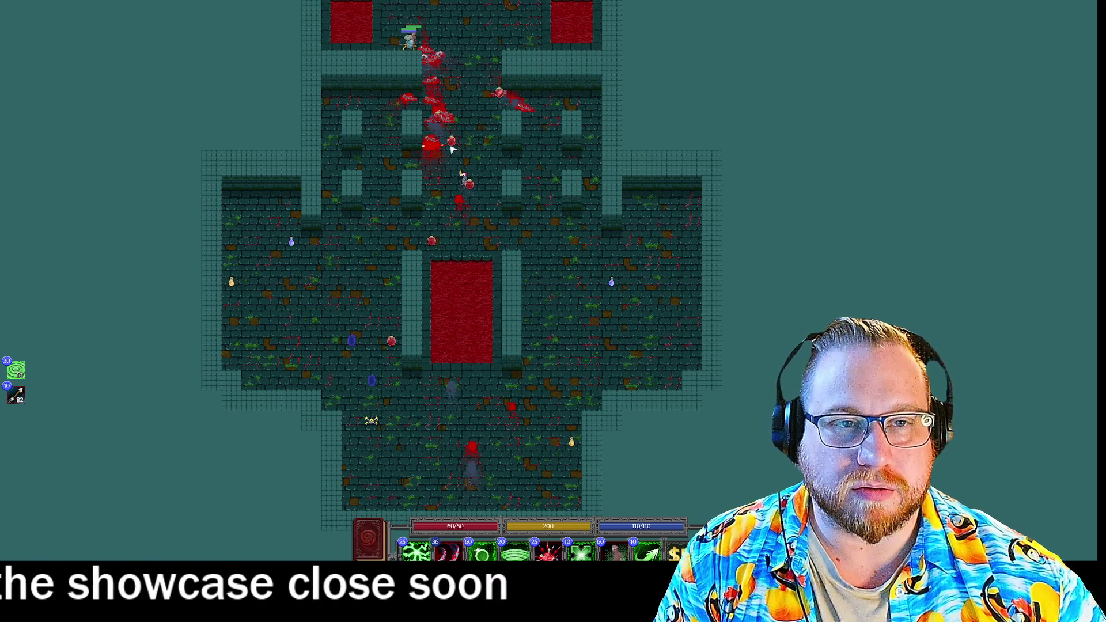
key("3")
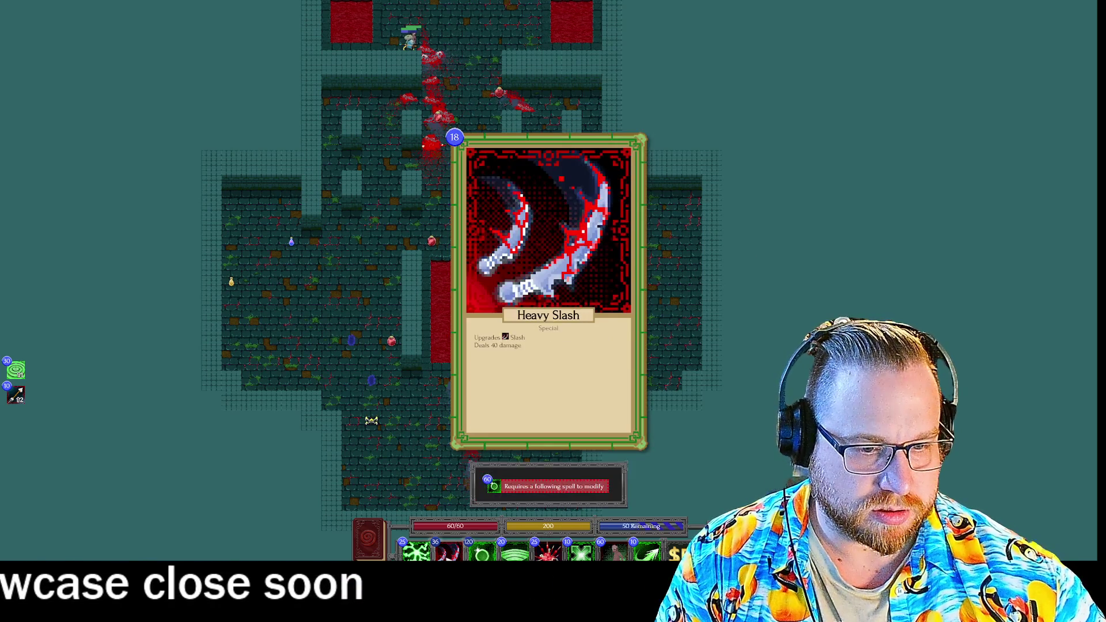
key("2")
key("space")
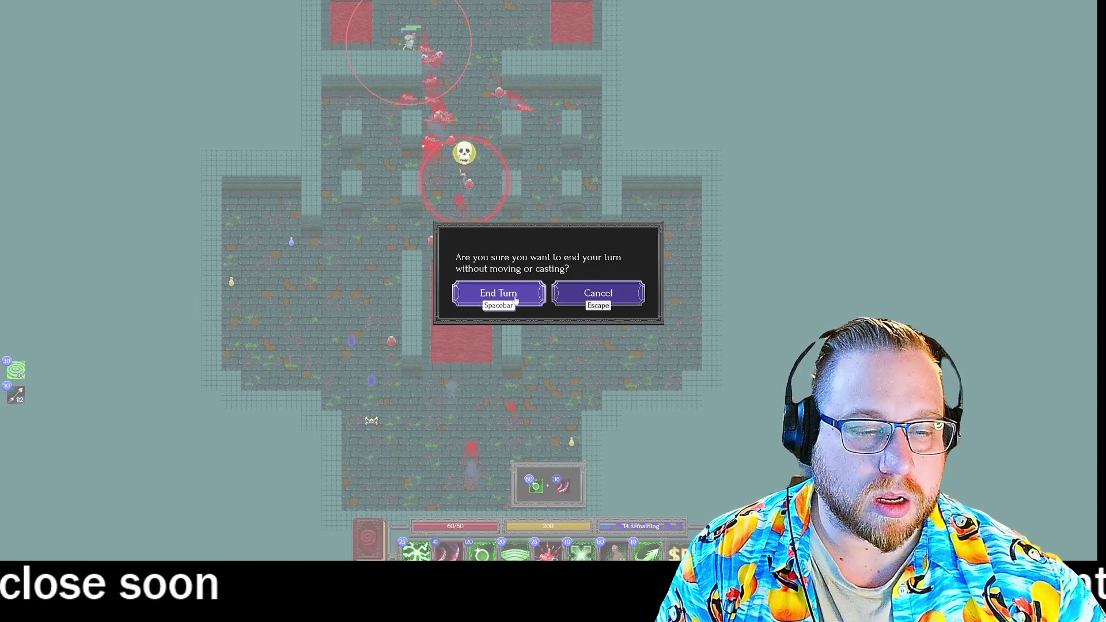
left_click(604, 304)
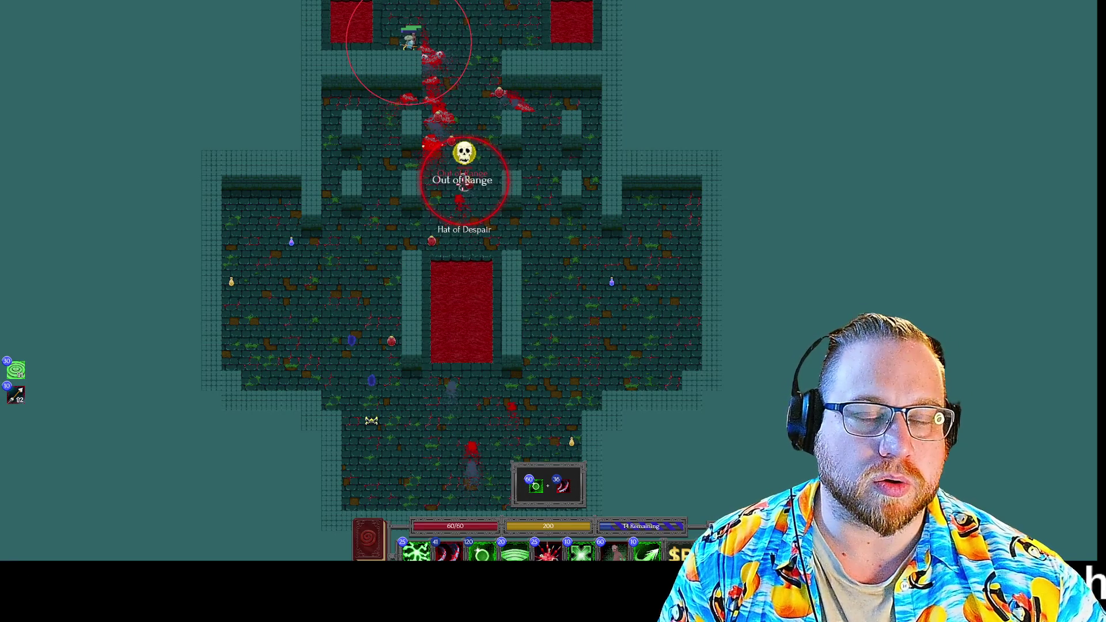
Rebuild the combo as Targeting Arrow plus two slashes and cast it at the corridor enemy
key("BackSpace")
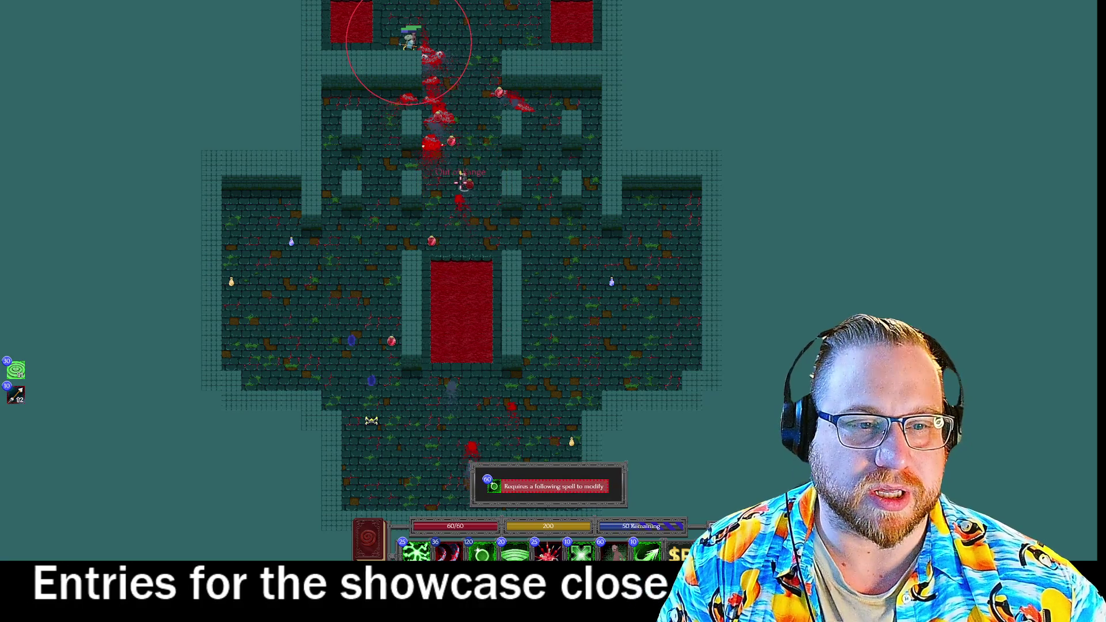
key("5")
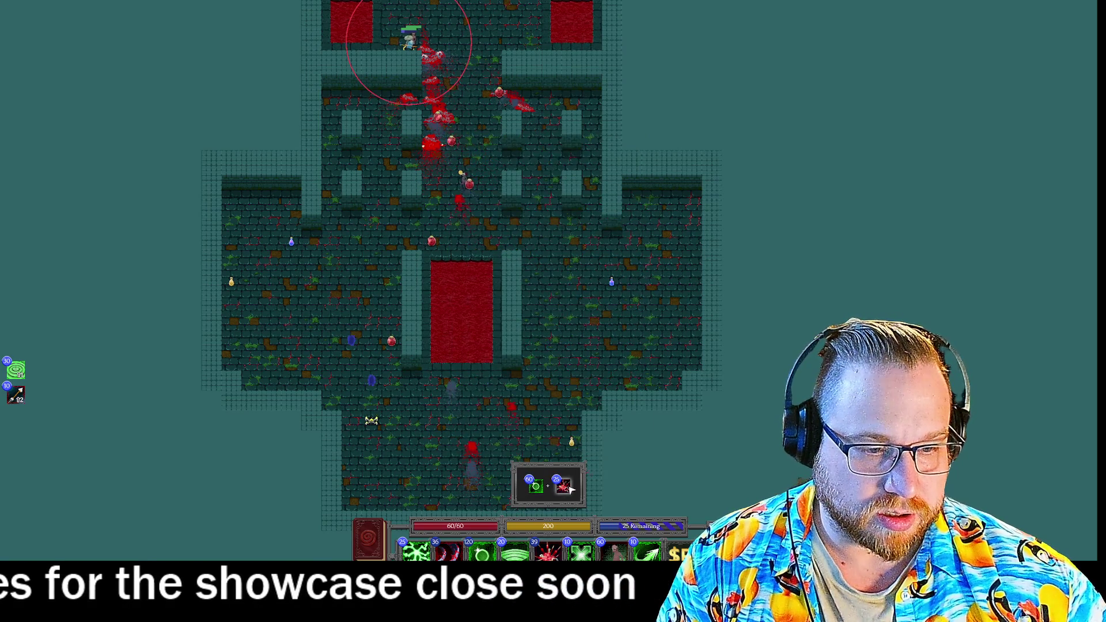
left_click(571, 489)
key("2")
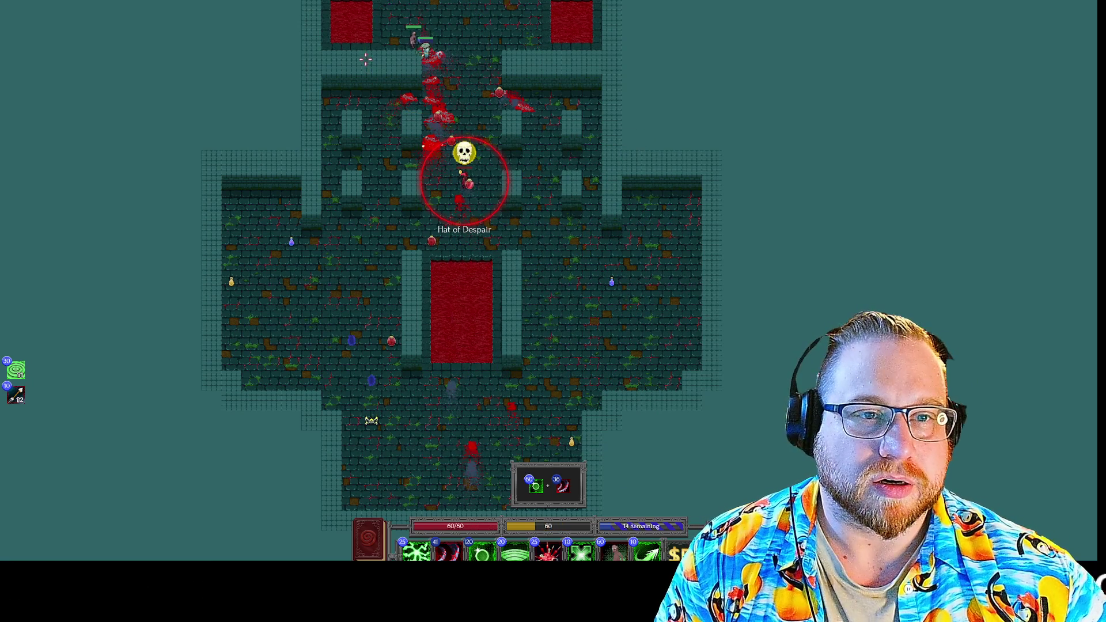
key("8")
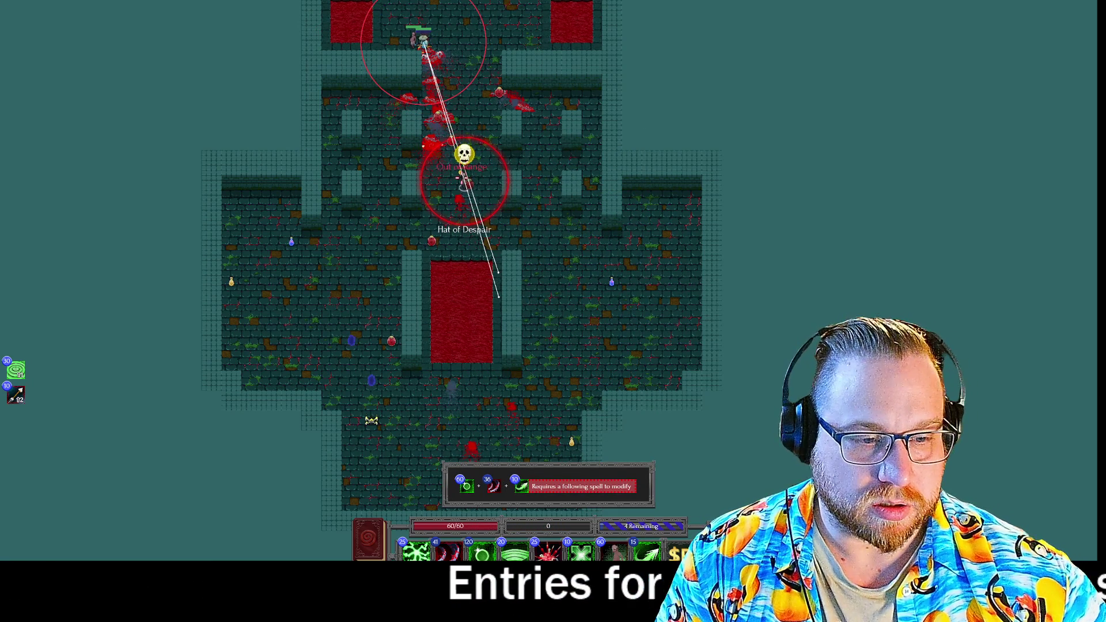
left_click(524, 496)
left_click(536, 489)
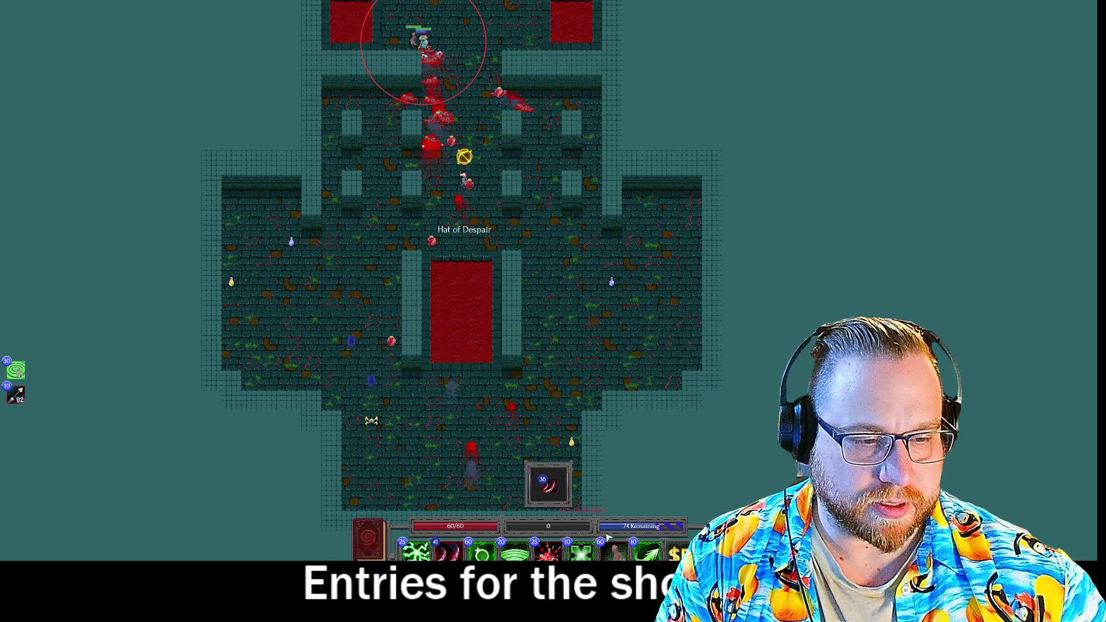
key("8")
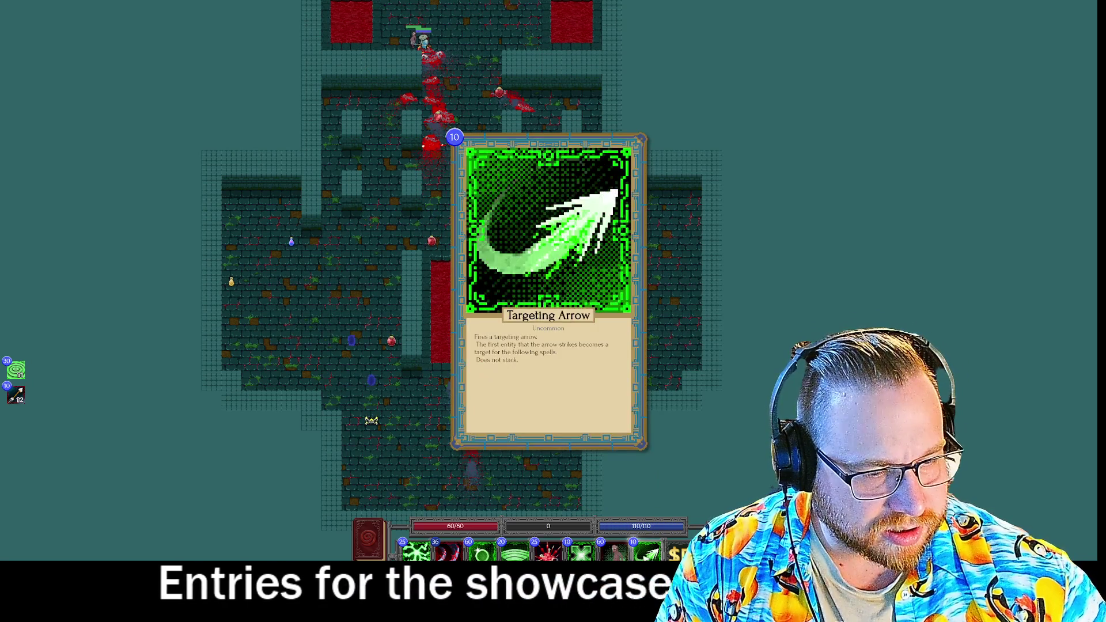
key("2")
key("3")
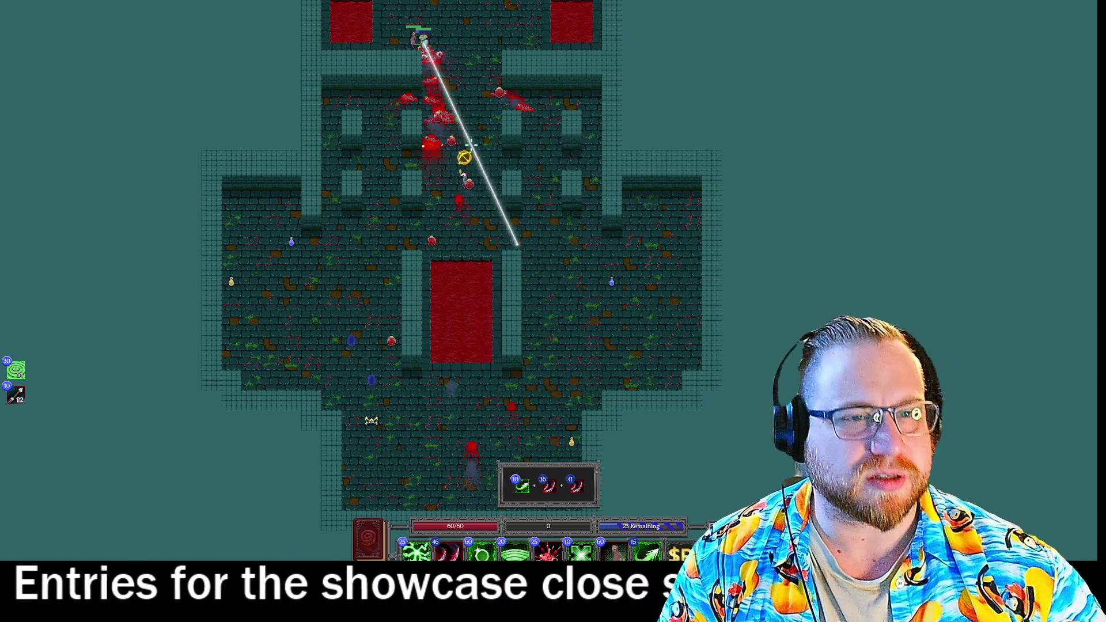
left_click(464, 154)
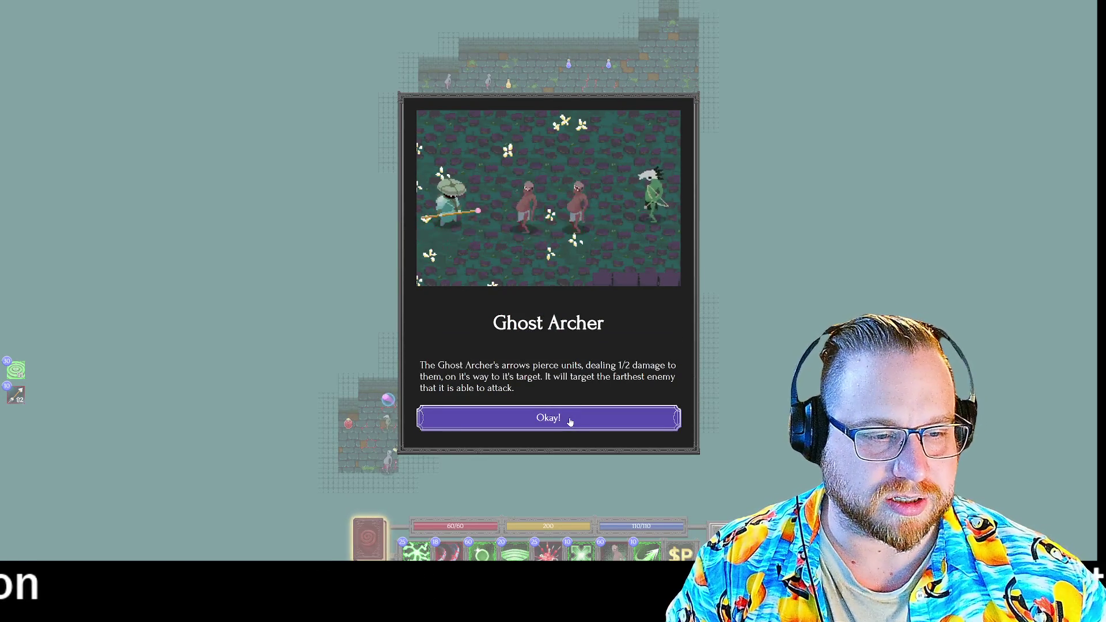
Dismiss the Ghost Archer card and save the run as 'n a wednesday'
left_click(570, 422)
key("Escape")
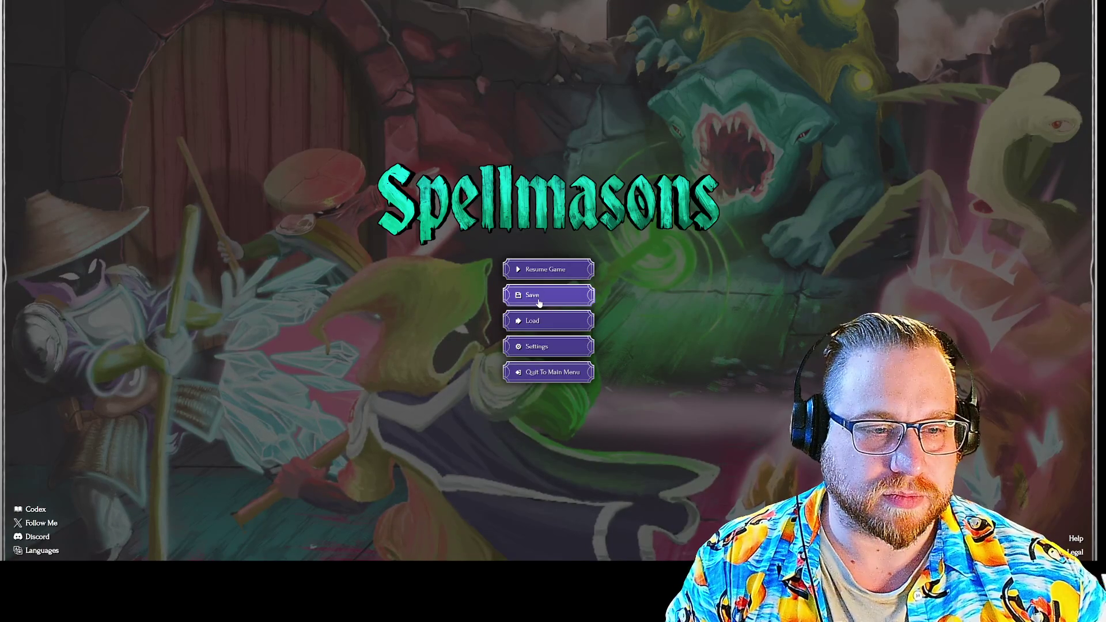
left_click(539, 301)
type("Feeling good s")
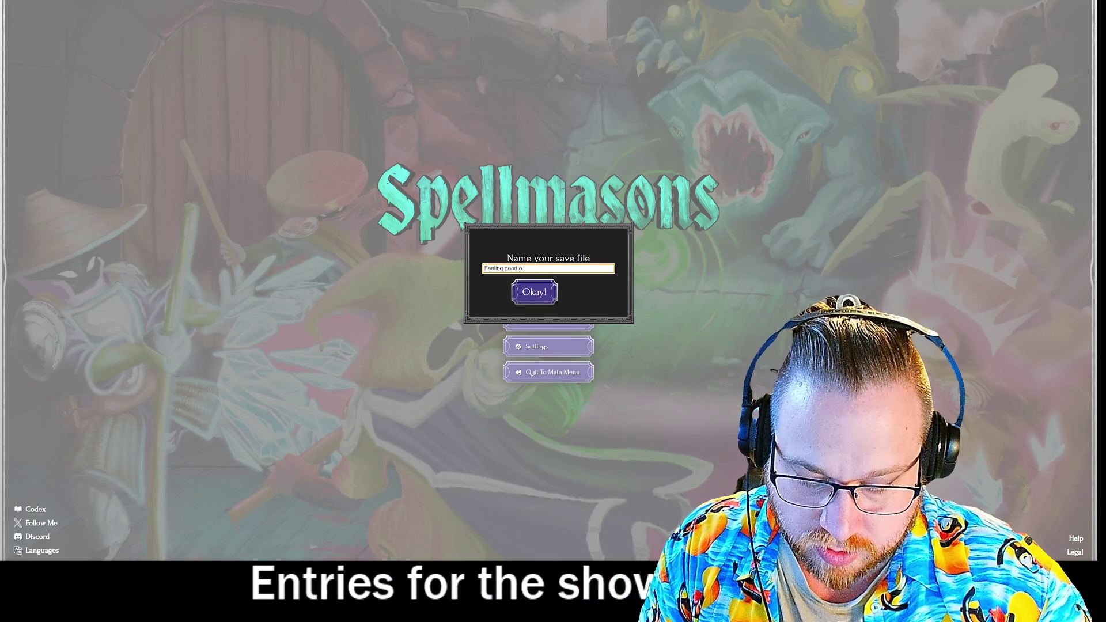
type("n a wednesd")
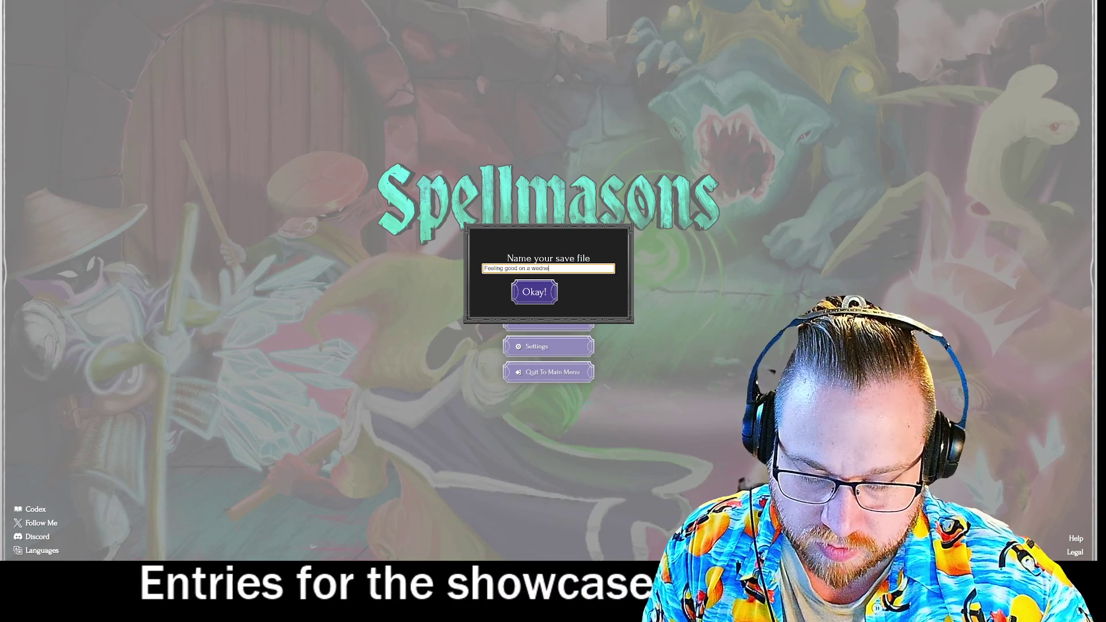
type("ay")
key("Return")
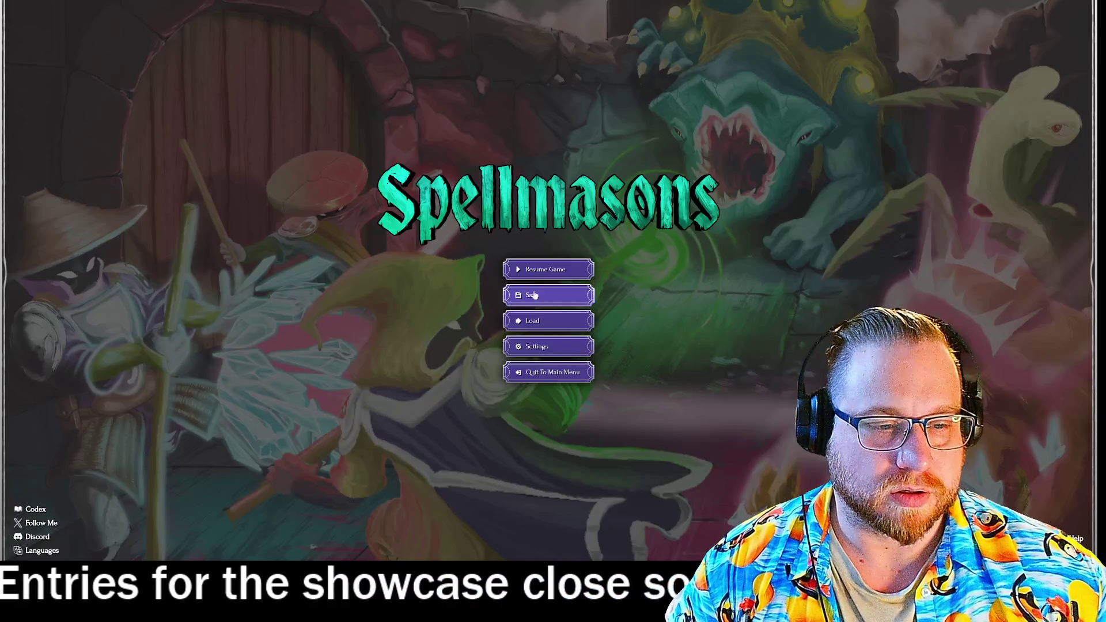
Quit the run to the main menu, then exit the game to desktop
left_click(550, 373)
left_click(501, 297)
key("Escape")
left_click(502, 297)
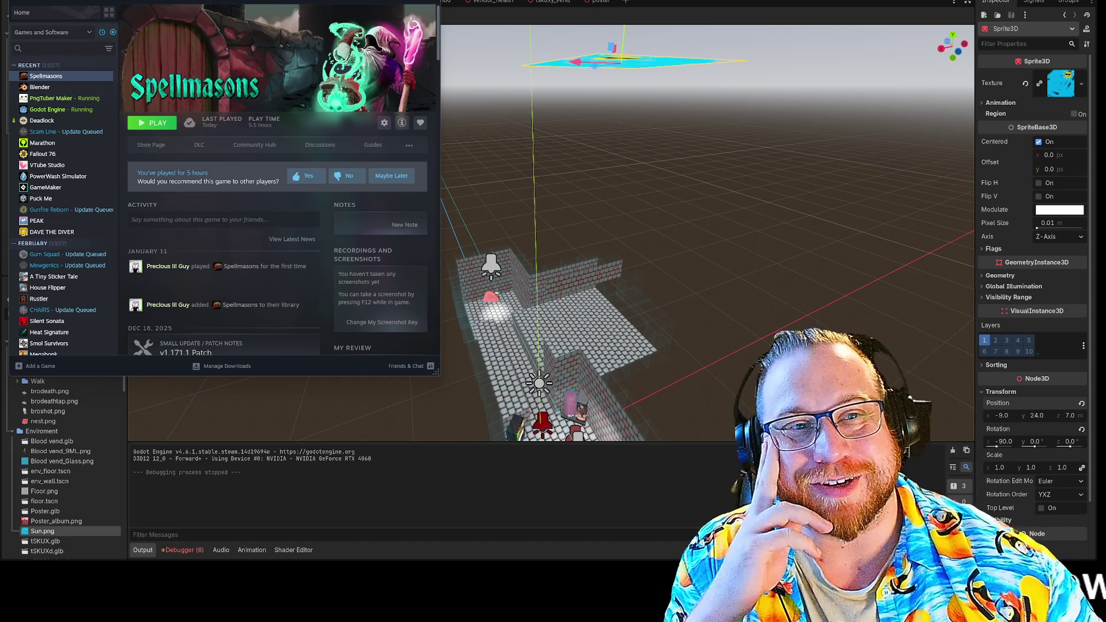
Bring the Godot editor window back in front of Steam
left_click(733, 188)
Orbit and zoom the 3D viewport to look along the brick corridor
mouse_move(748, 205)
left_mouse_down()
mouse_move(711, 291)
mouse_move(718, 304)
mouse_move(634, 248)
mouse_move(651, 242)
left_mouse_up()
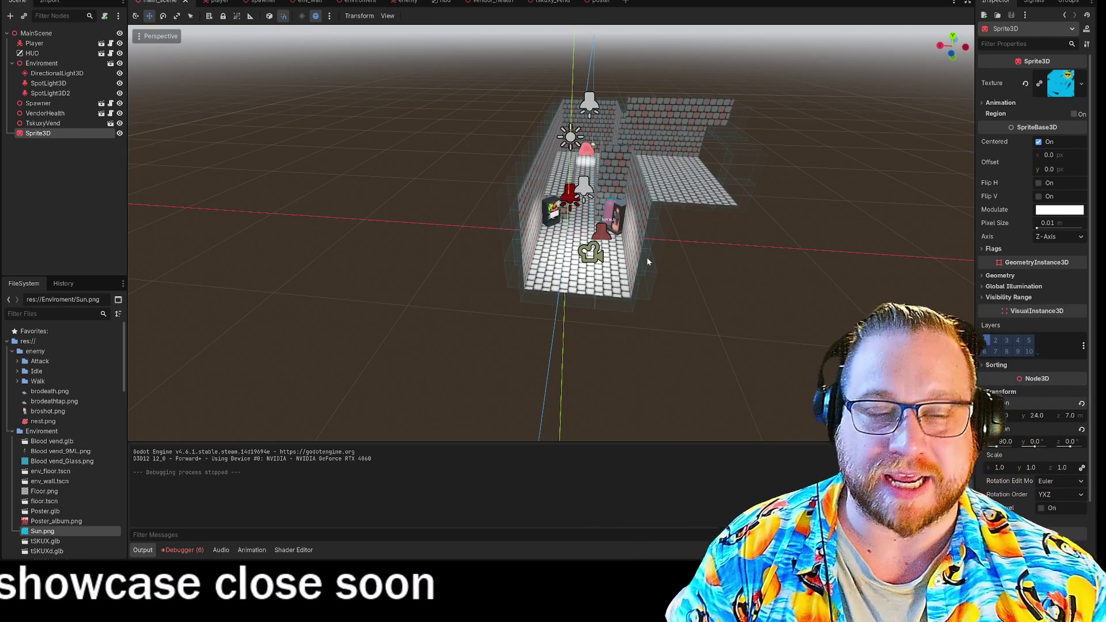
left_click_drag(648, 261, 582, 259)
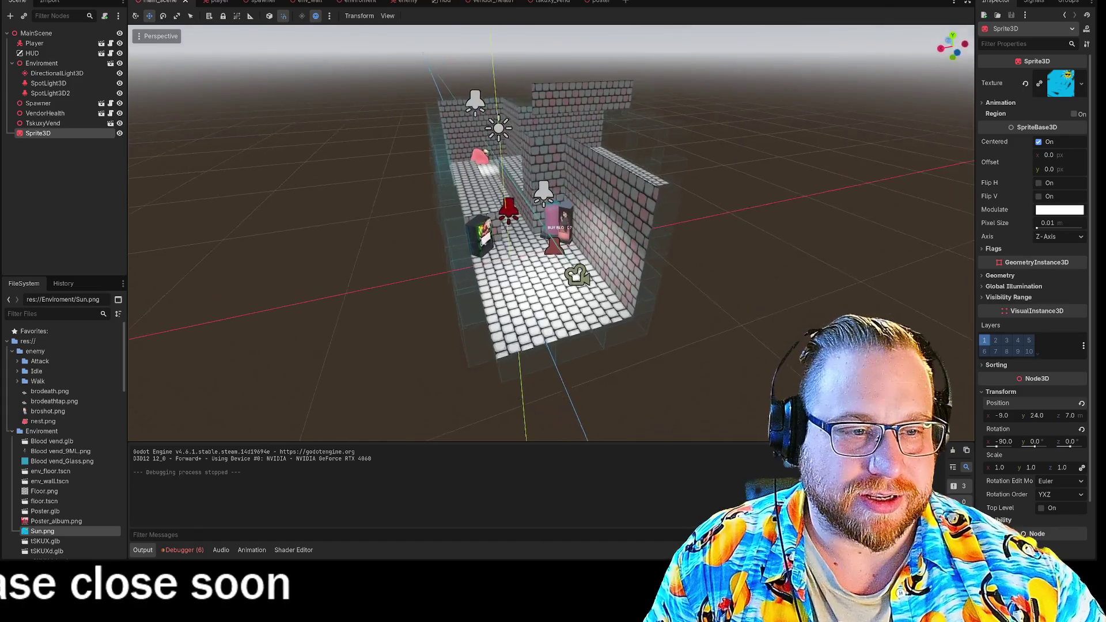
scroll(552, 234, "up", 10)
scroll(552, 233, "up", 10)
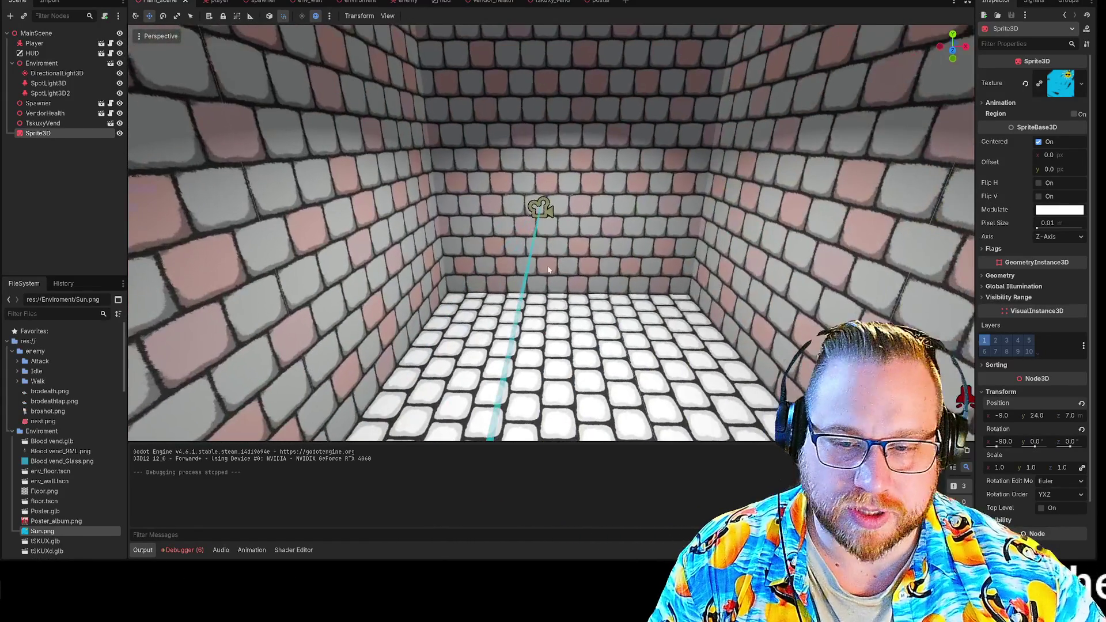
scroll(60, 528, "down", 10)
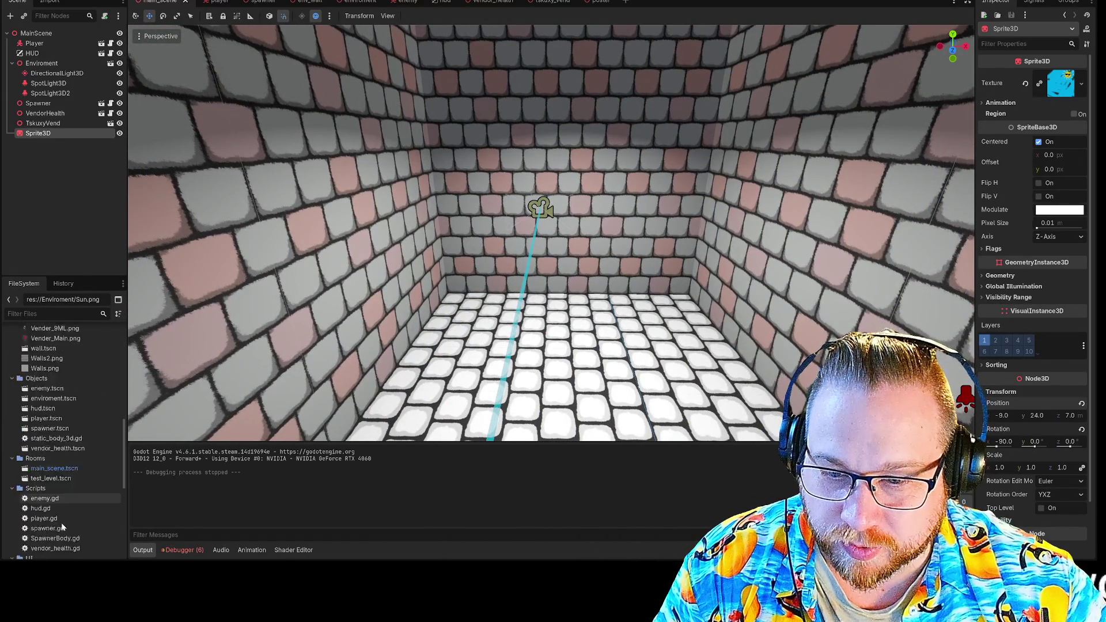
Drop Poster.glb into the level and rotate it 105° to face outward
scroll(60, 526, "down", 15)
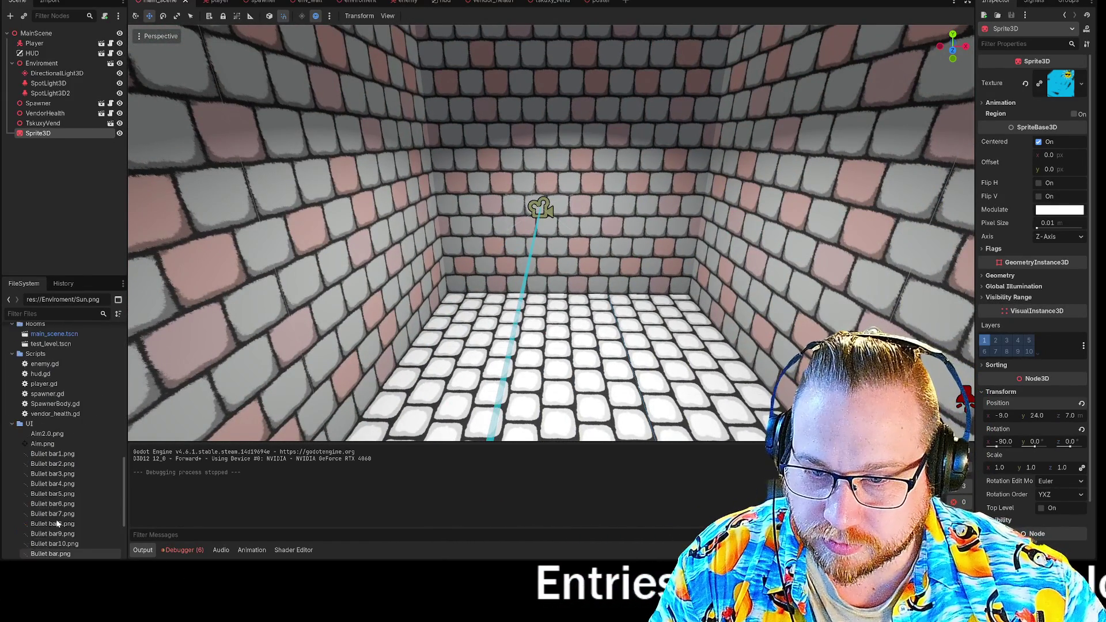
scroll(54, 523, "up", 3)
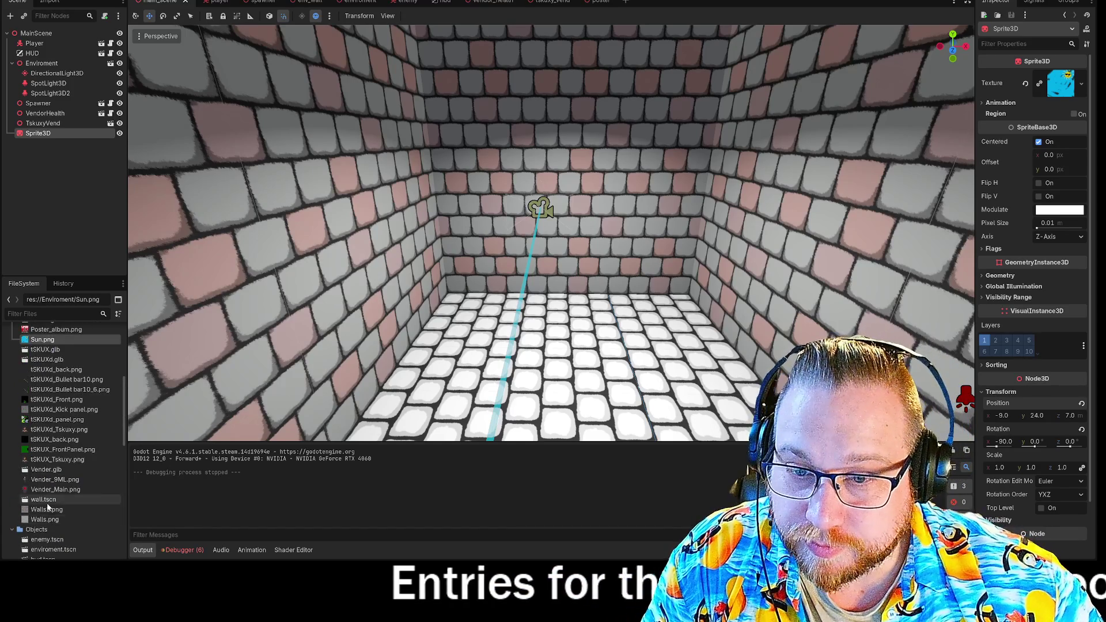
scroll(47, 503, "up", 3)
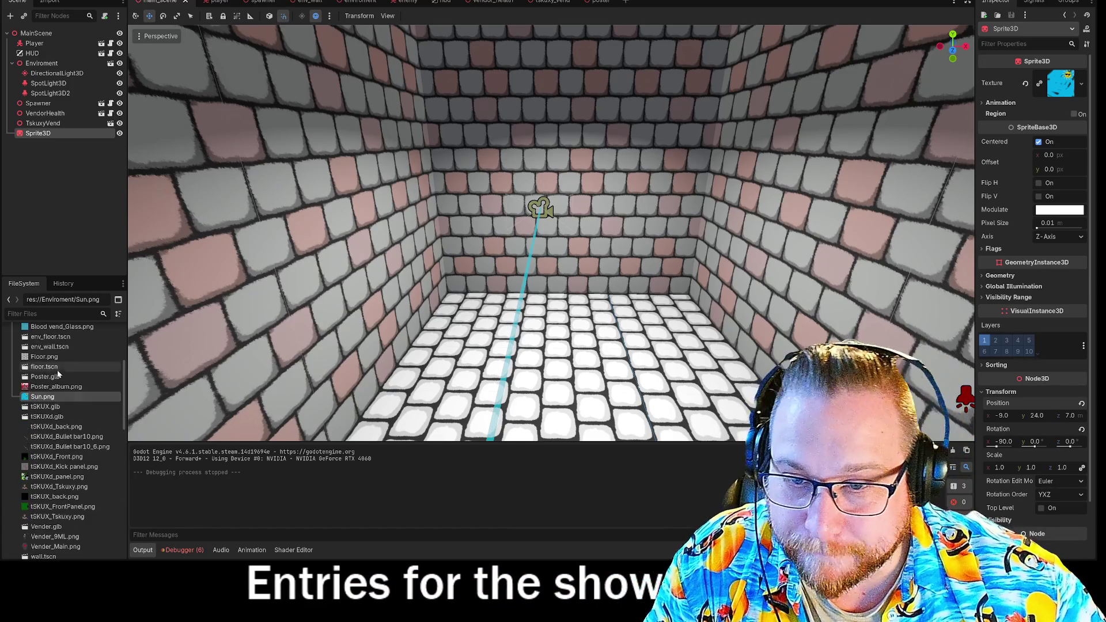
mouse_move(57, 373)
left_mouse_down()
mouse_move(86, 378)
mouse_move(464, 261)
mouse_move(618, 183)
mouse_move(578, 123)
left_mouse_up()
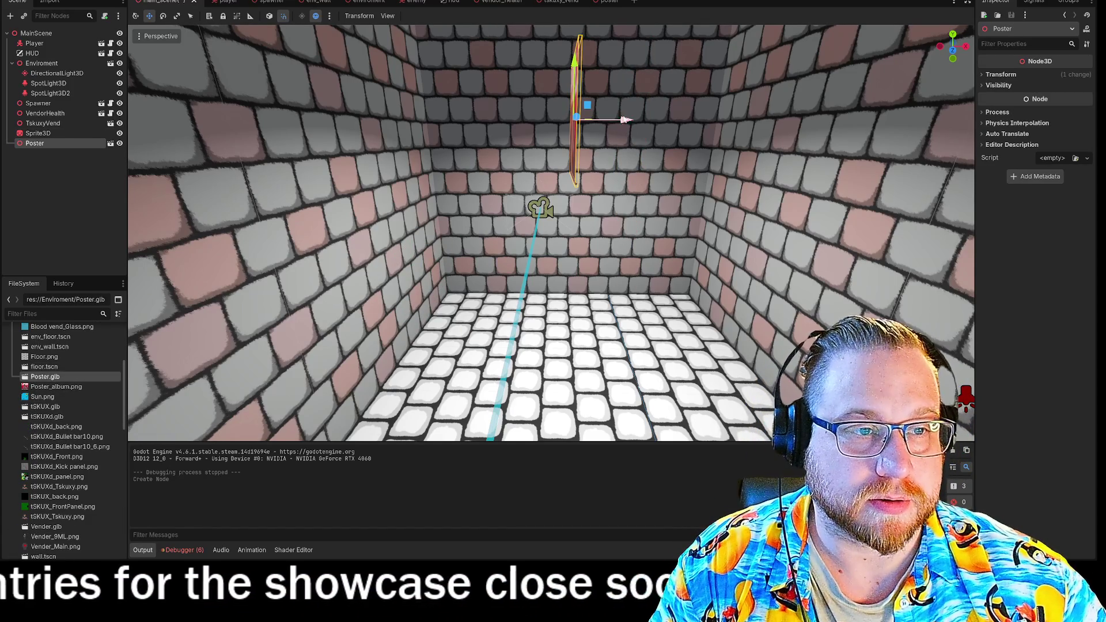
key("e")
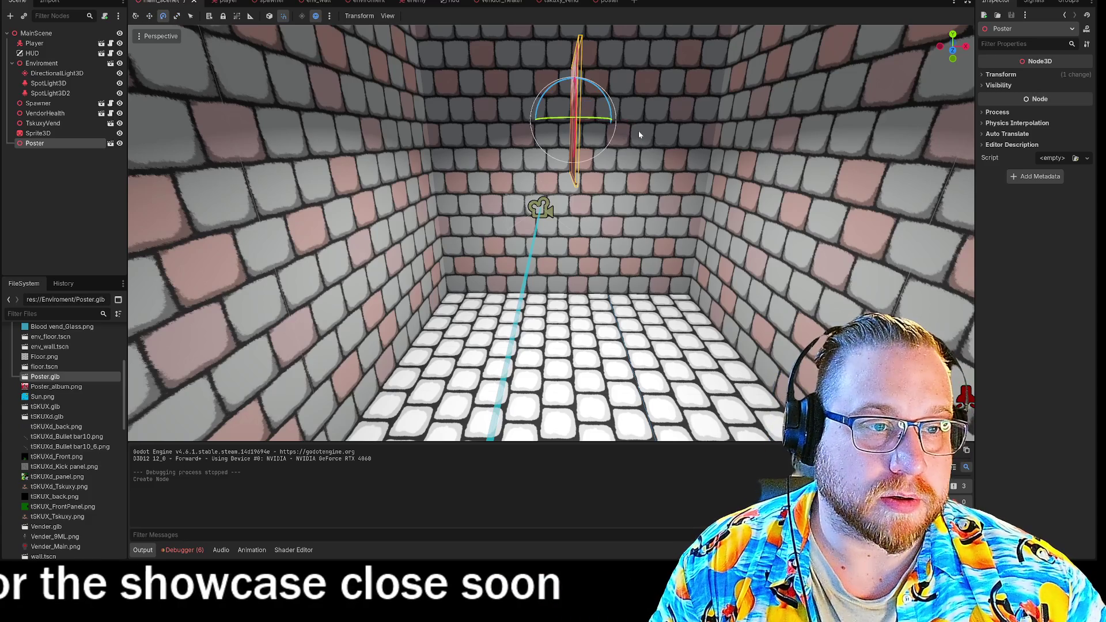
mouse_move(606, 122)
left_mouse_down()
mouse_move(641, 128)
mouse_move(565, 127)
left_mouse_up()
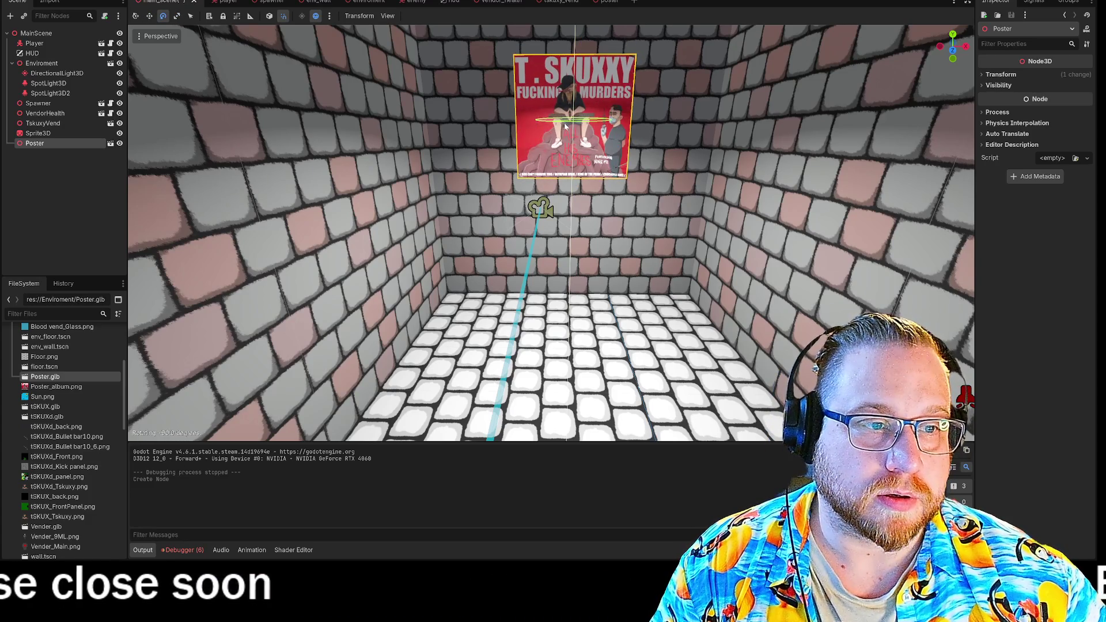
Slide the poster against the side brick wall and lower it into place
key("w")
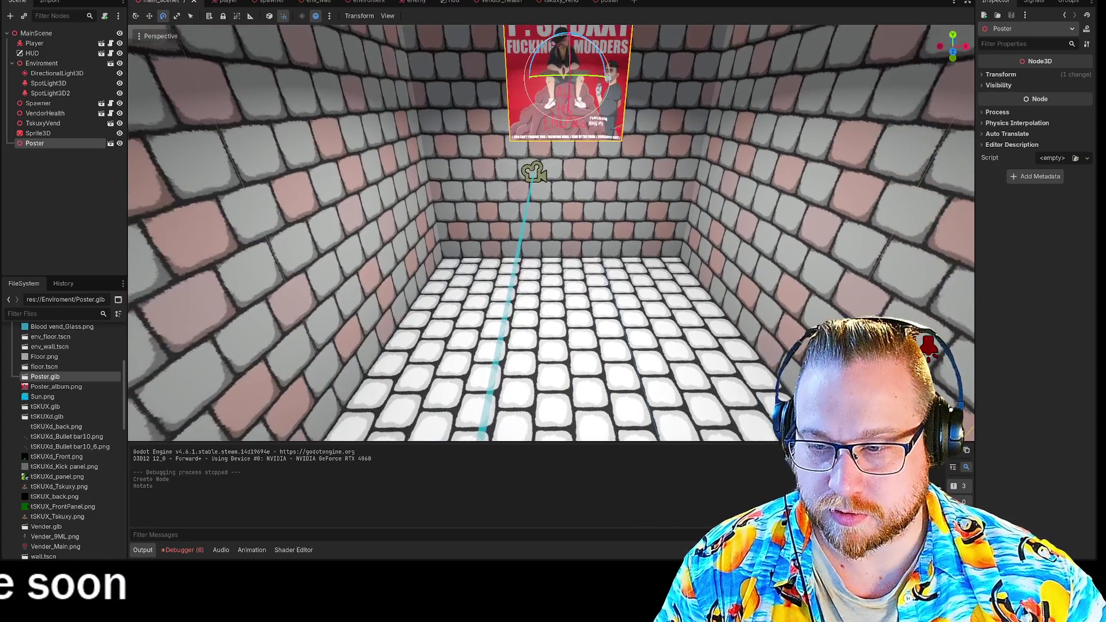
key("a")
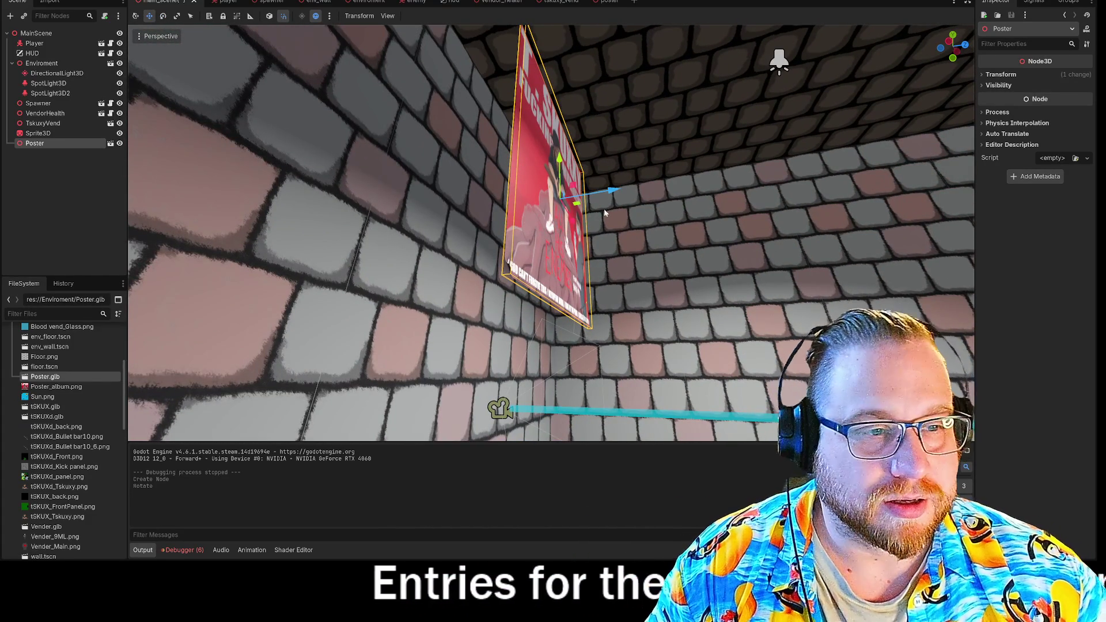
mouse_move(542, 199)
left_mouse_down()
mouse_move(490, 199)
mouse_move(528, 203)
mouse_move(512, 201)
left_mouse_up()
left_click_drag(473, 167, 466, 267)
left_click(41, 63)
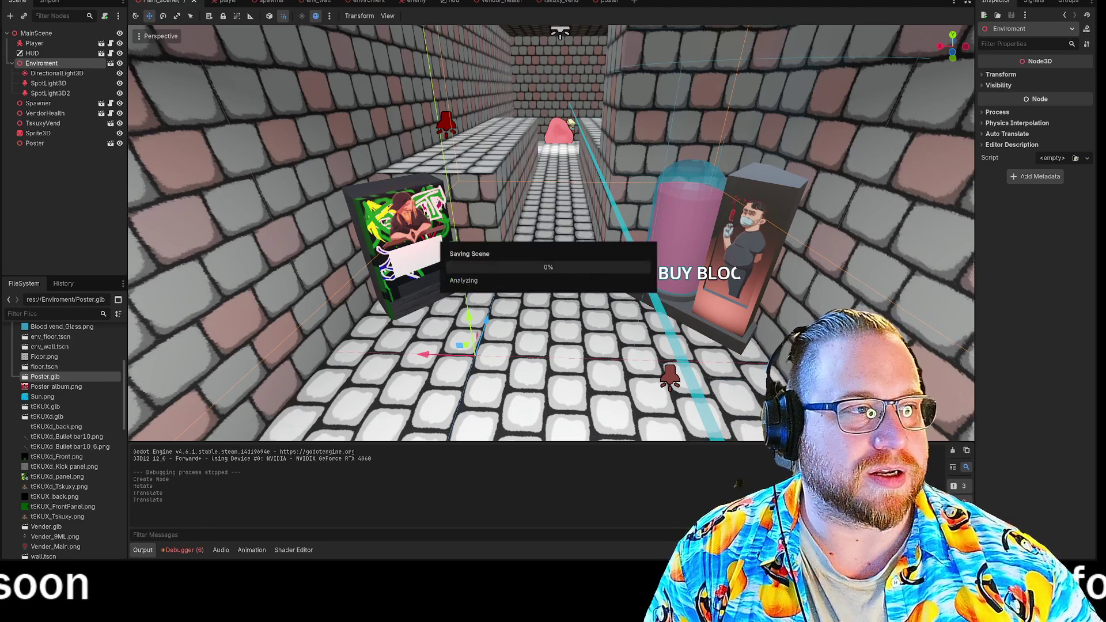
Run the project with F5 to playtest the corridor with the new poster
key("F5")
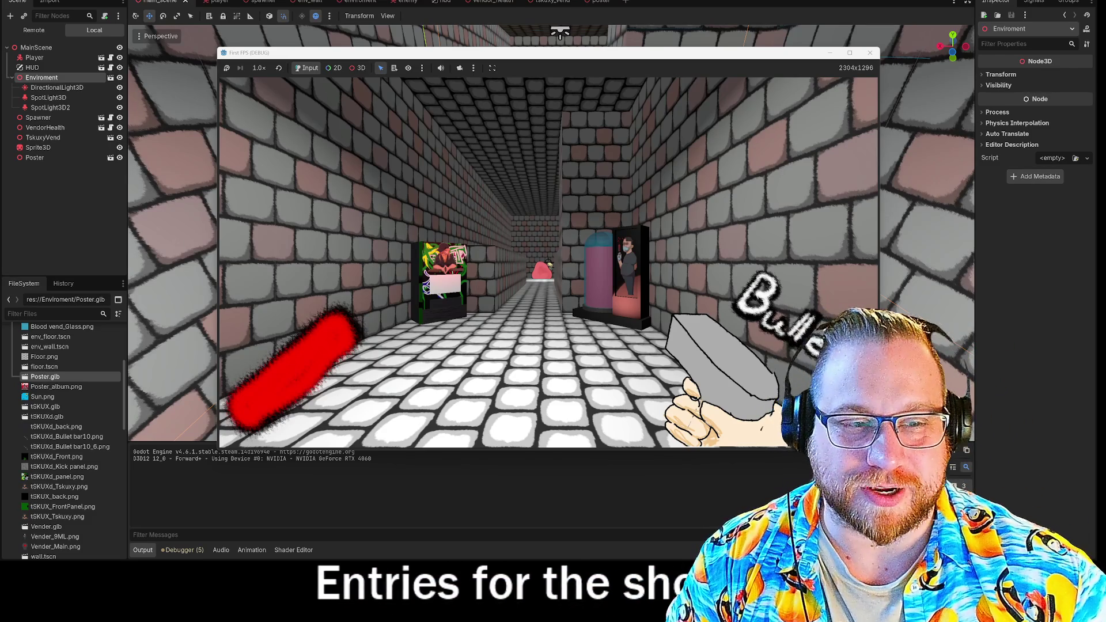
Walk past the vending machines and poster in the running game, then close it
key("w")
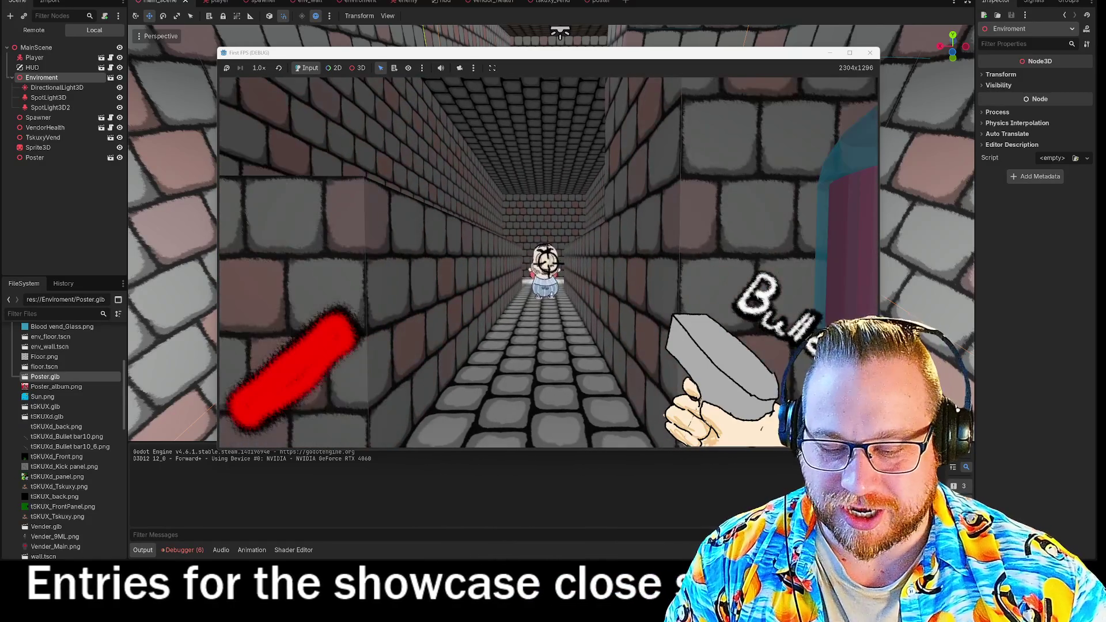
key("w")
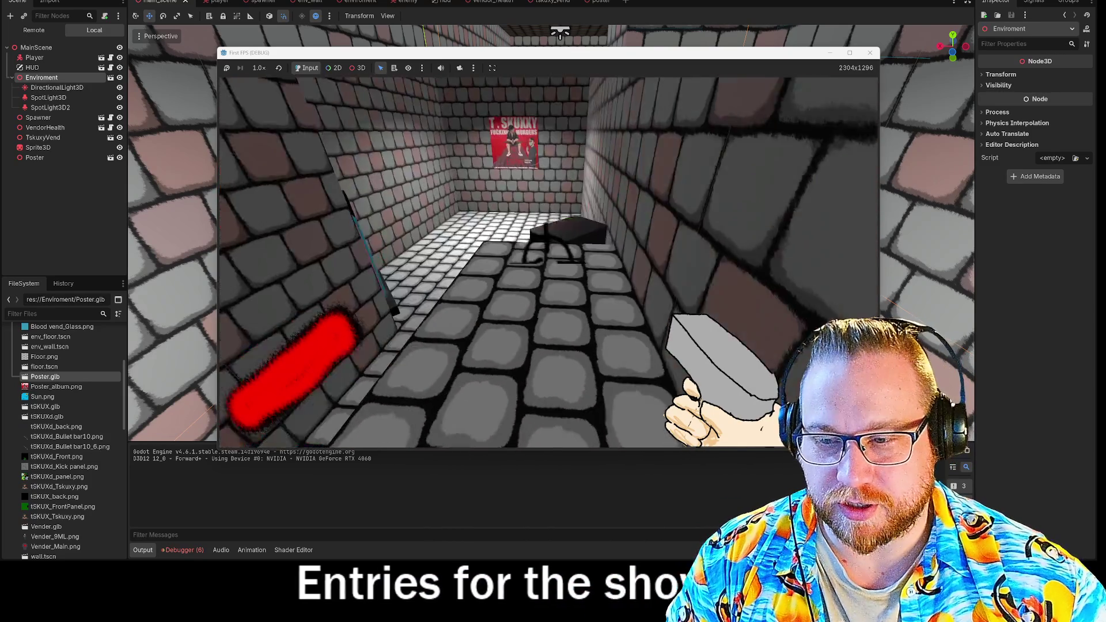
key("w")
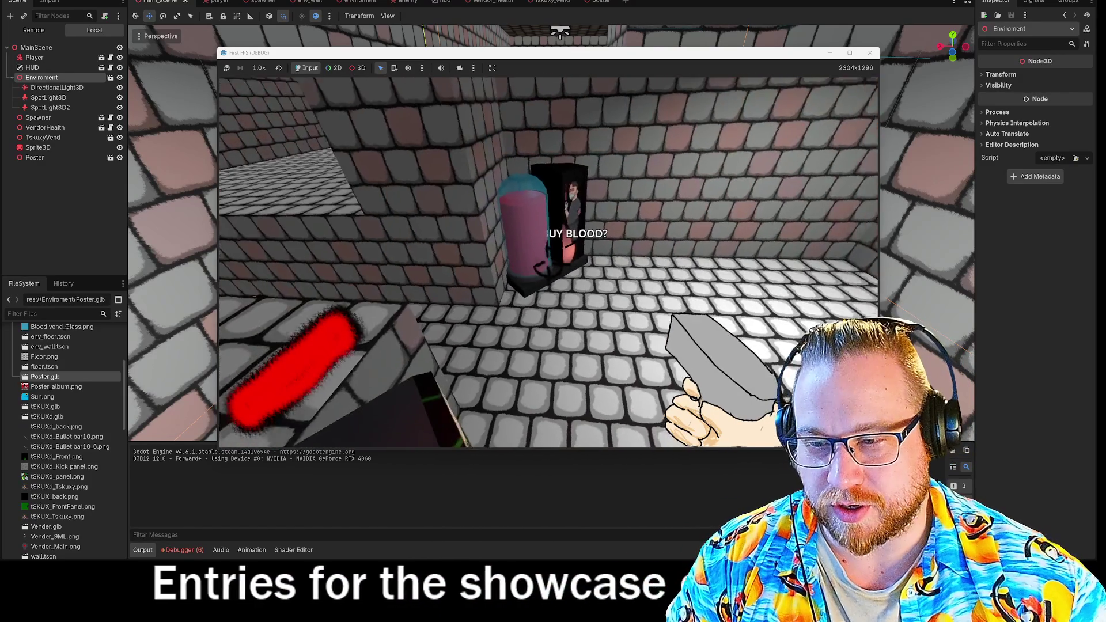
key("w")
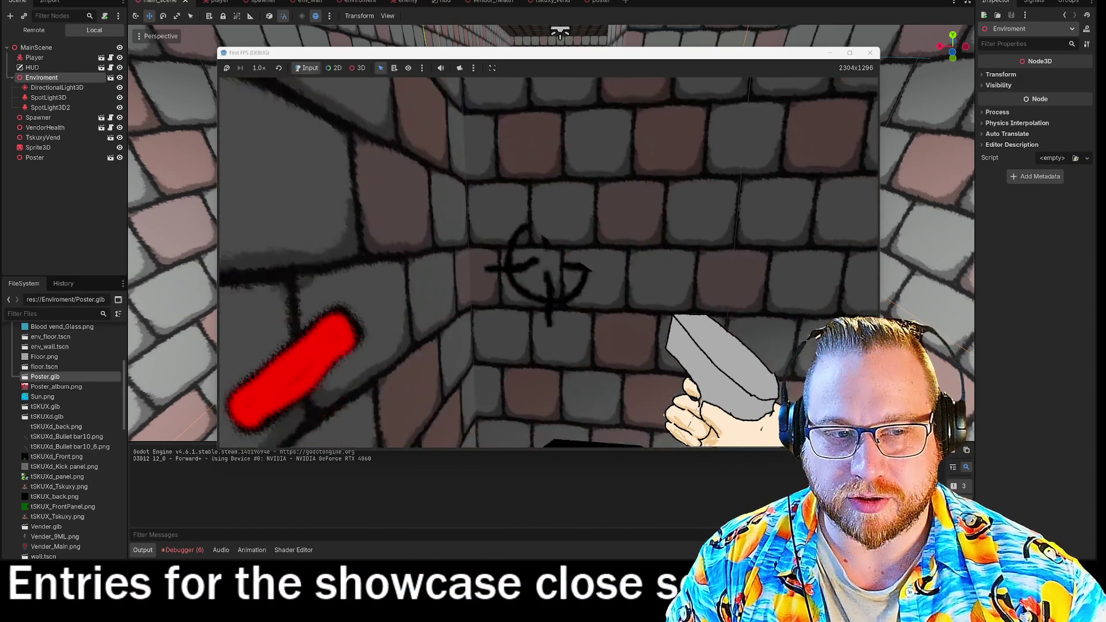
key("s")
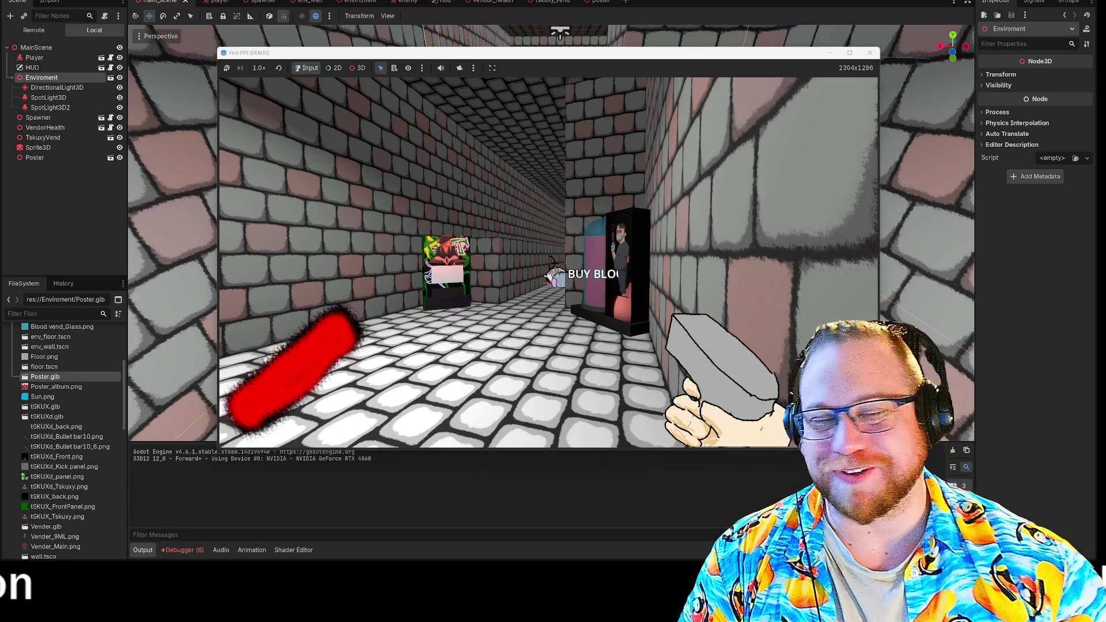
key("w")
key("w")
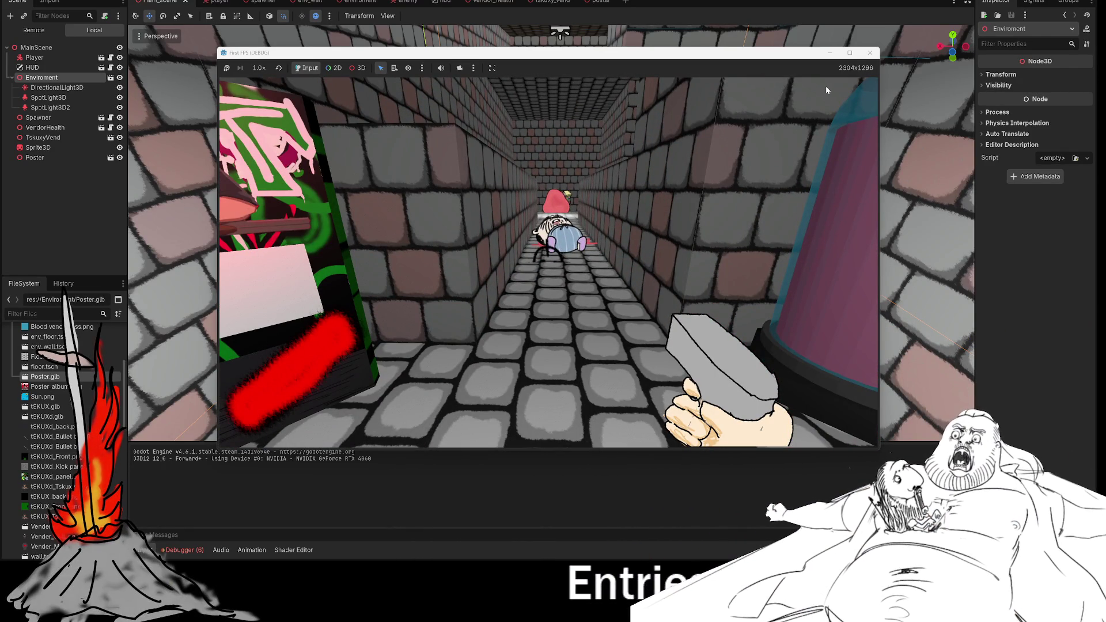
left_click(870, 53)
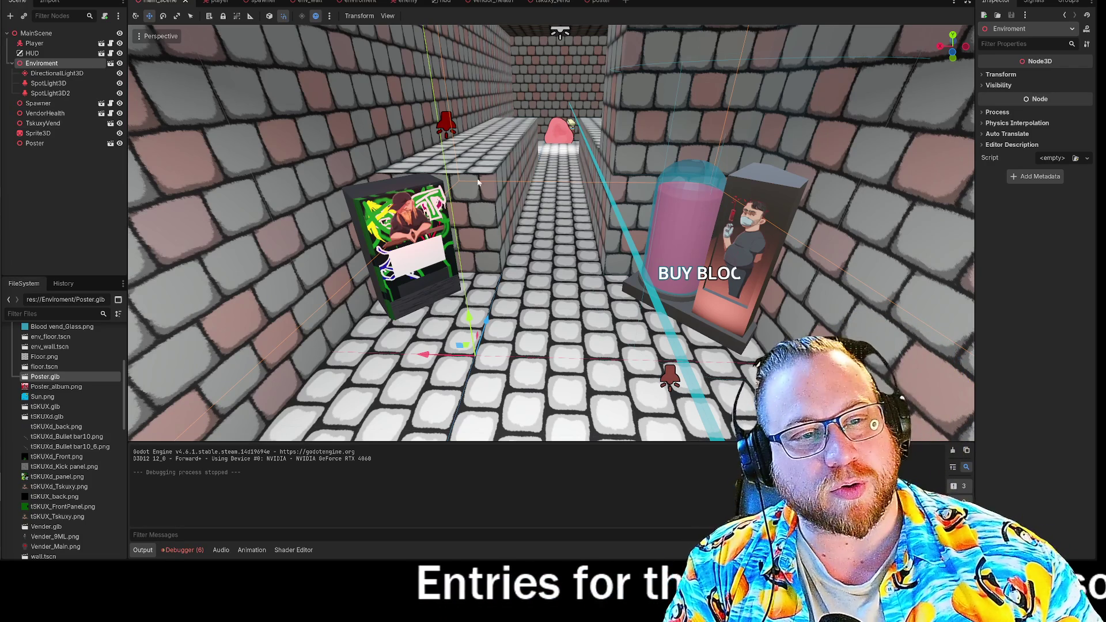
key("F5")
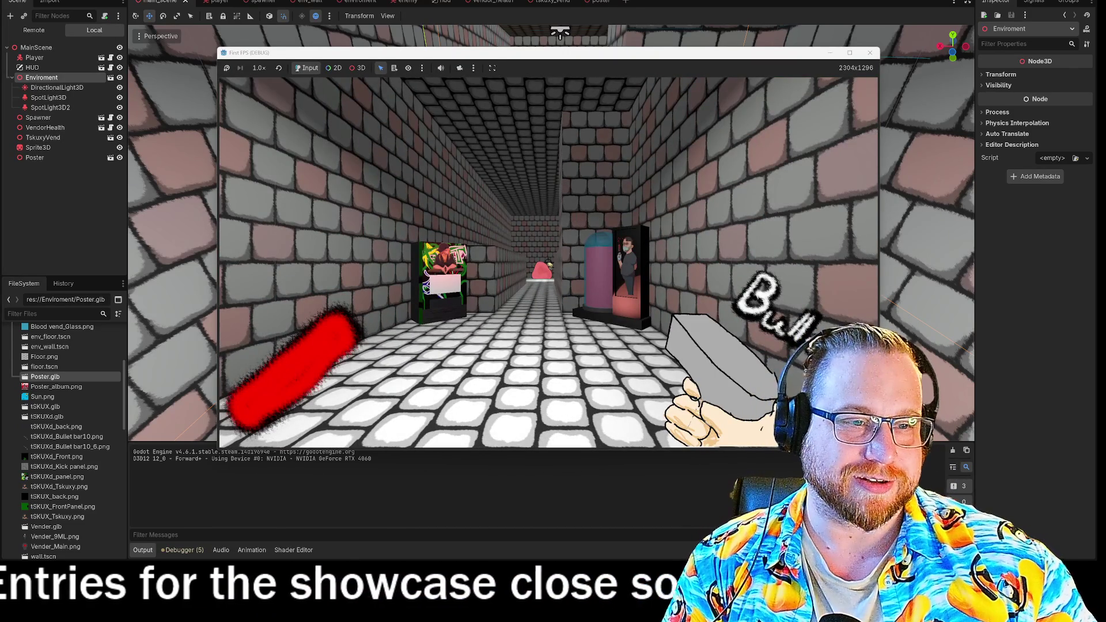
Walk back and forth between the BUY BLOOD machine and the pink enemy in the corridor
left_click(577, 217)
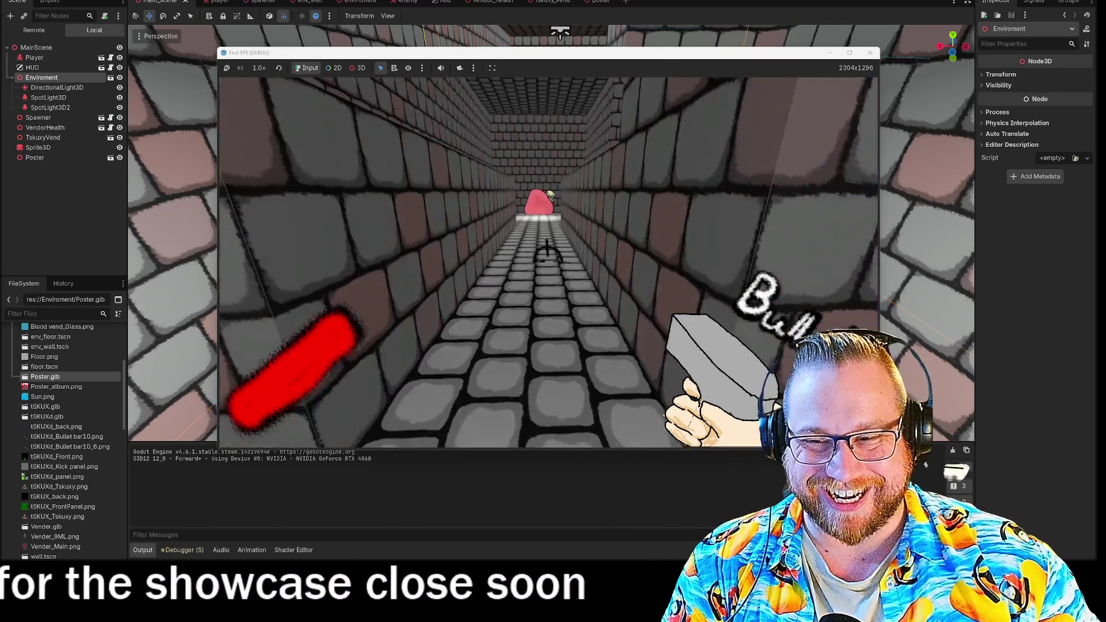
key("w")
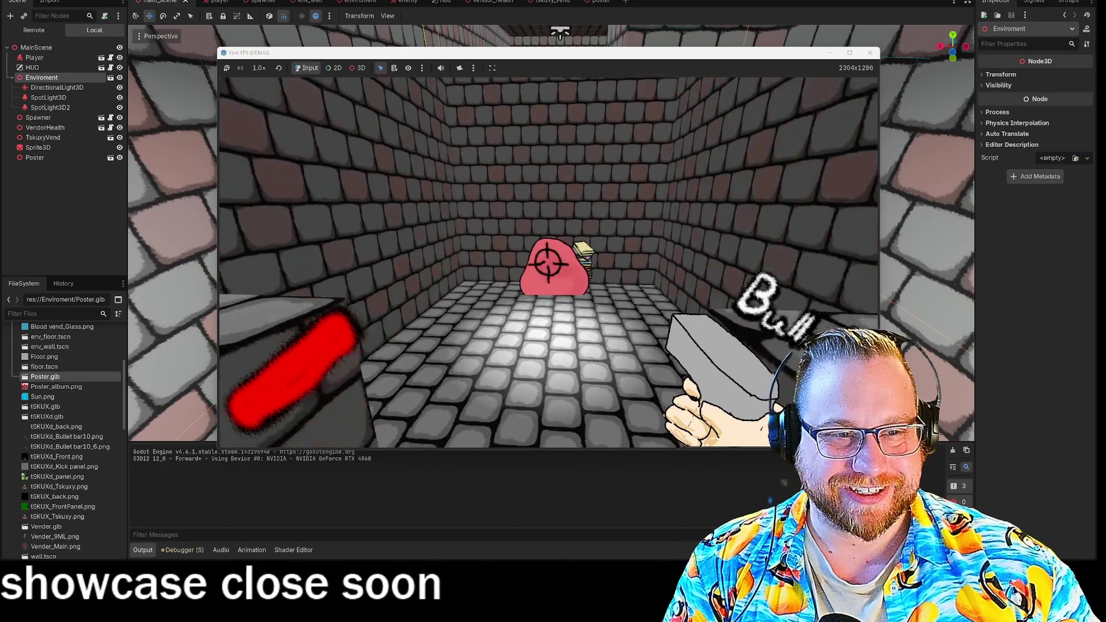
key("s")
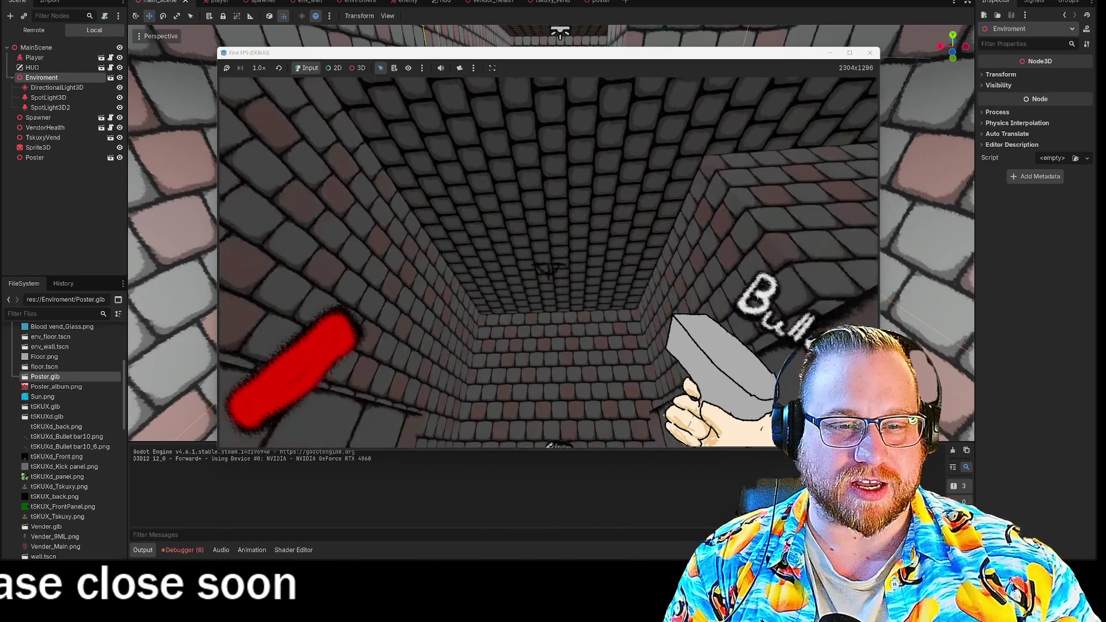
key("w")
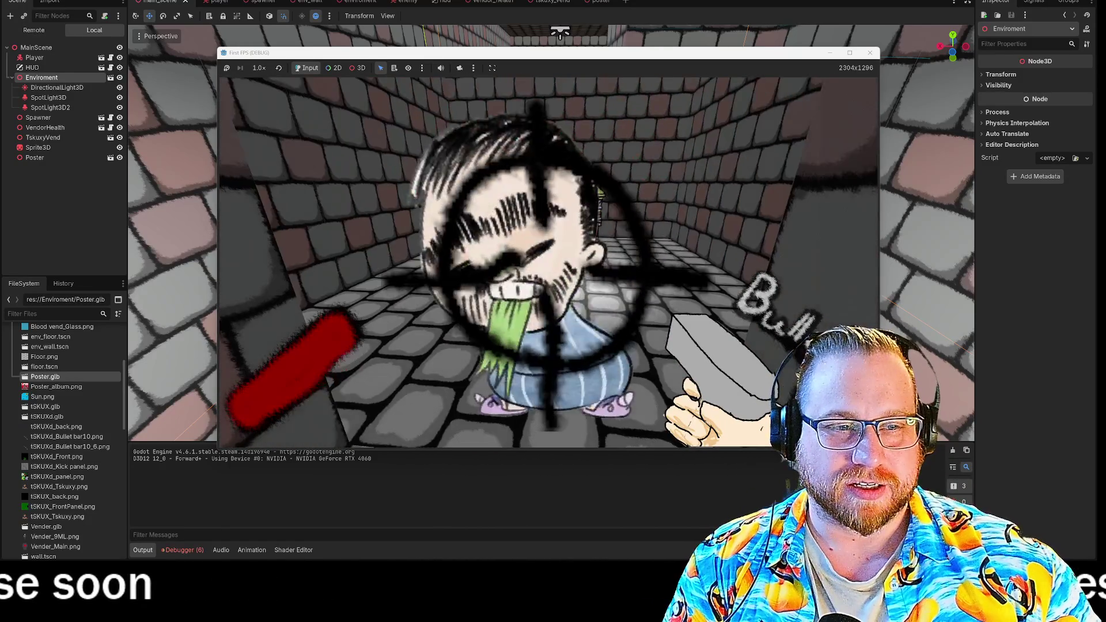
key("s")
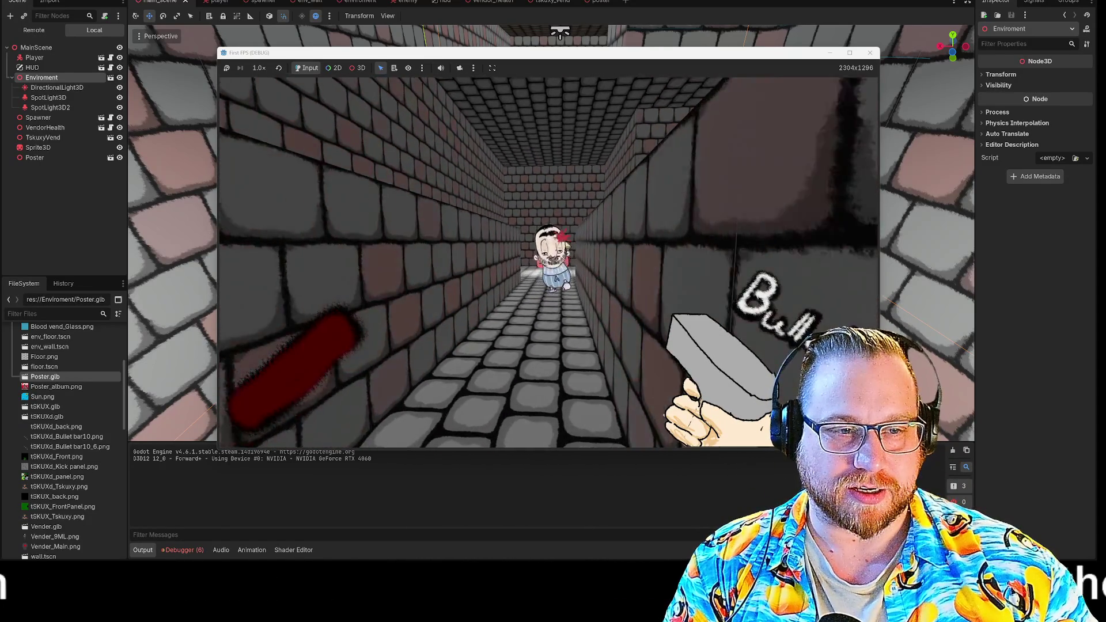
key("w")
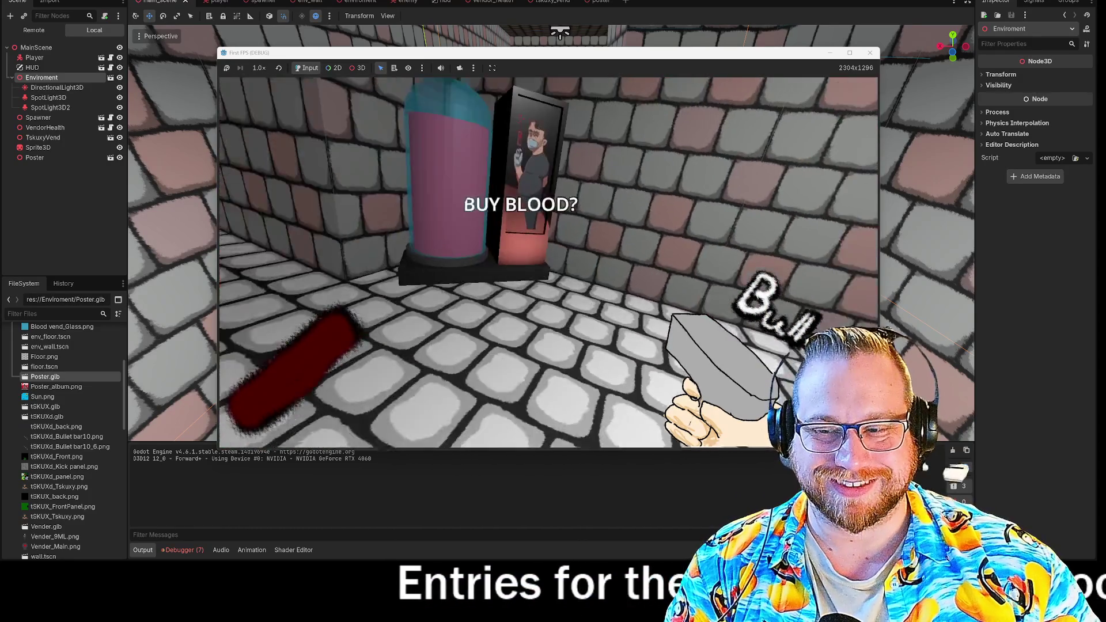
key("w")
key("s")
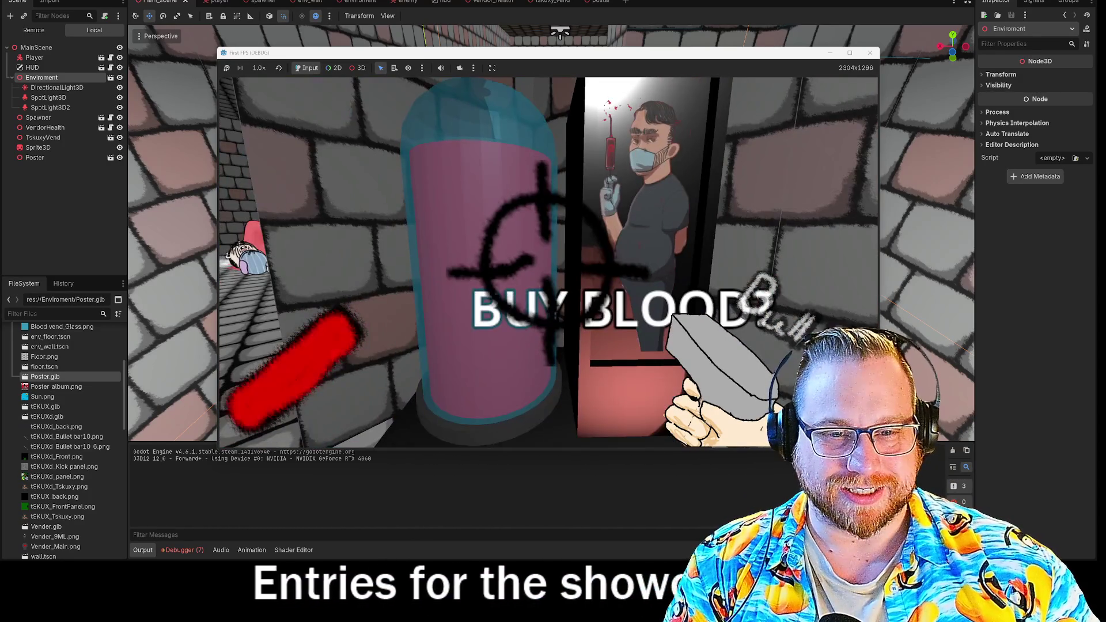
key("w")
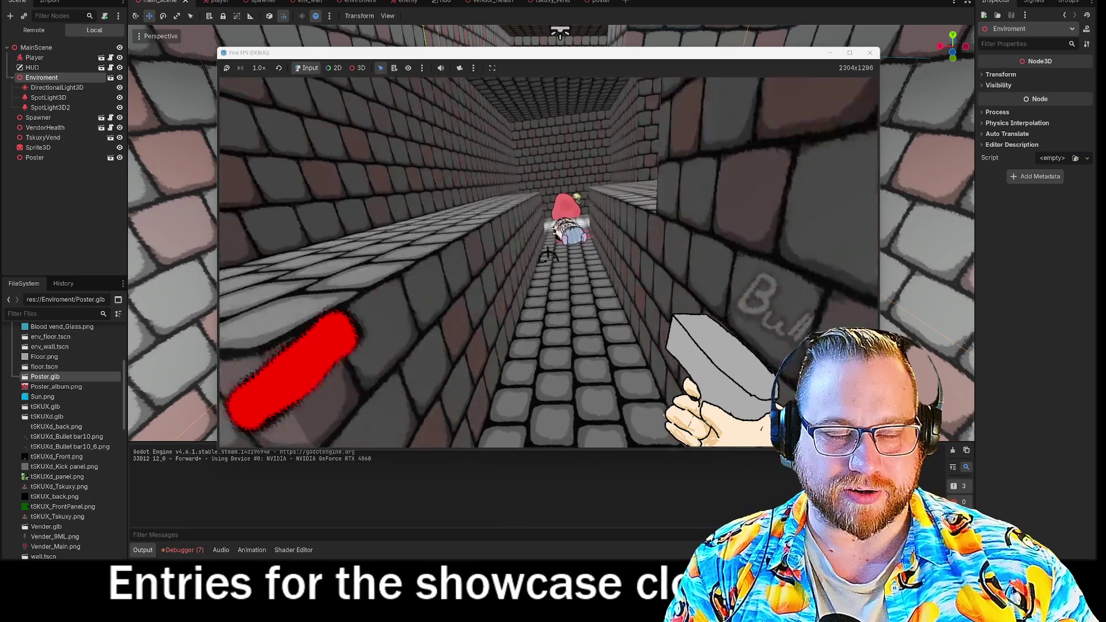
key("s")
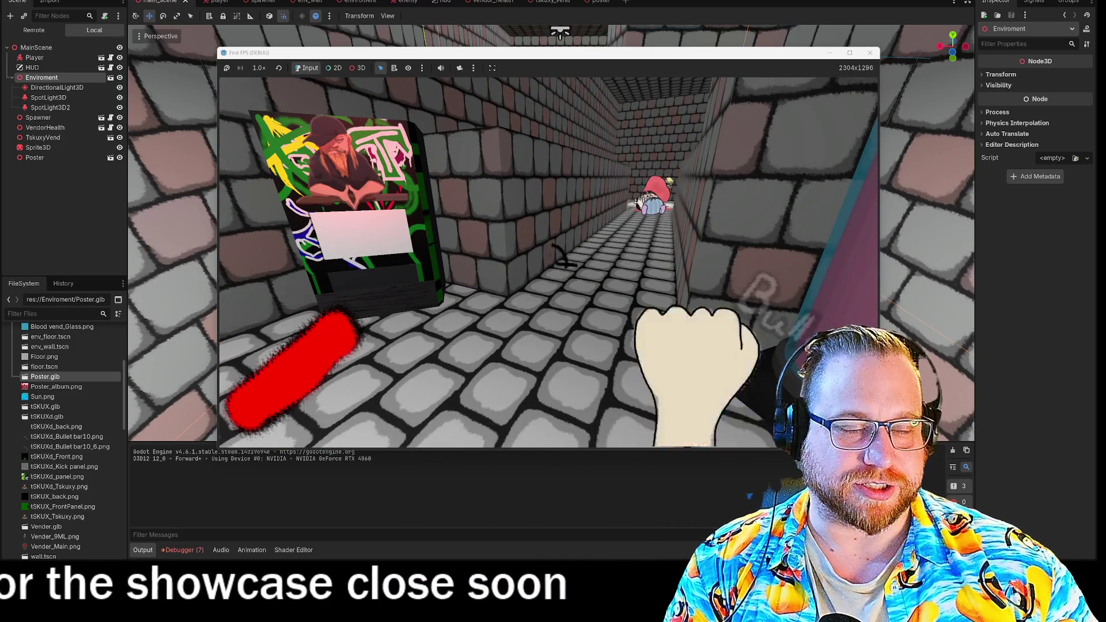
key("w")
key("w")
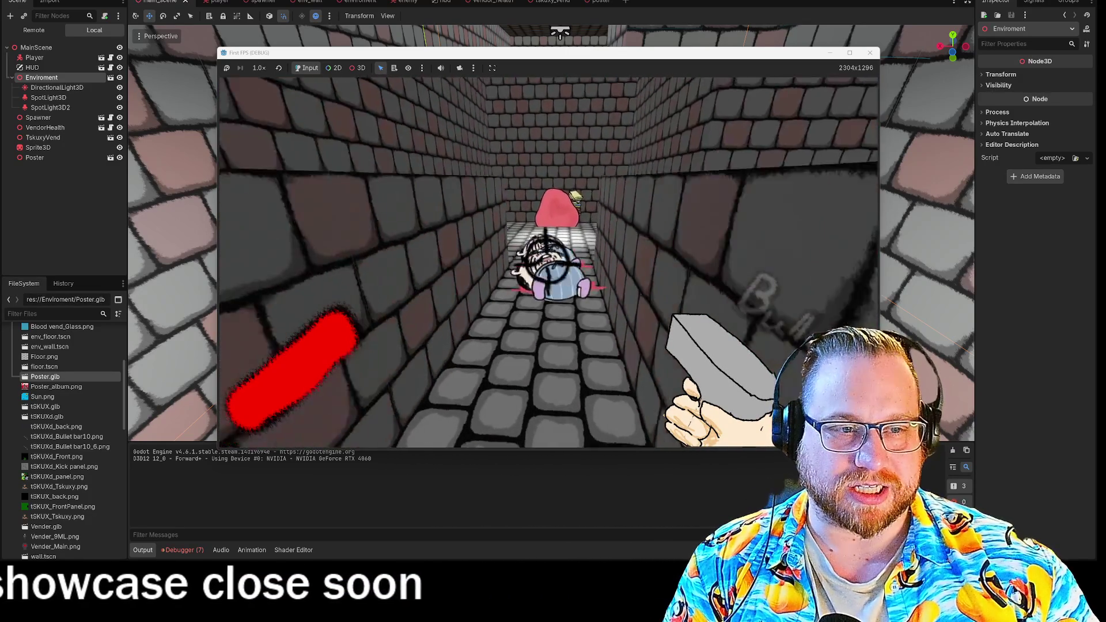
key("s")
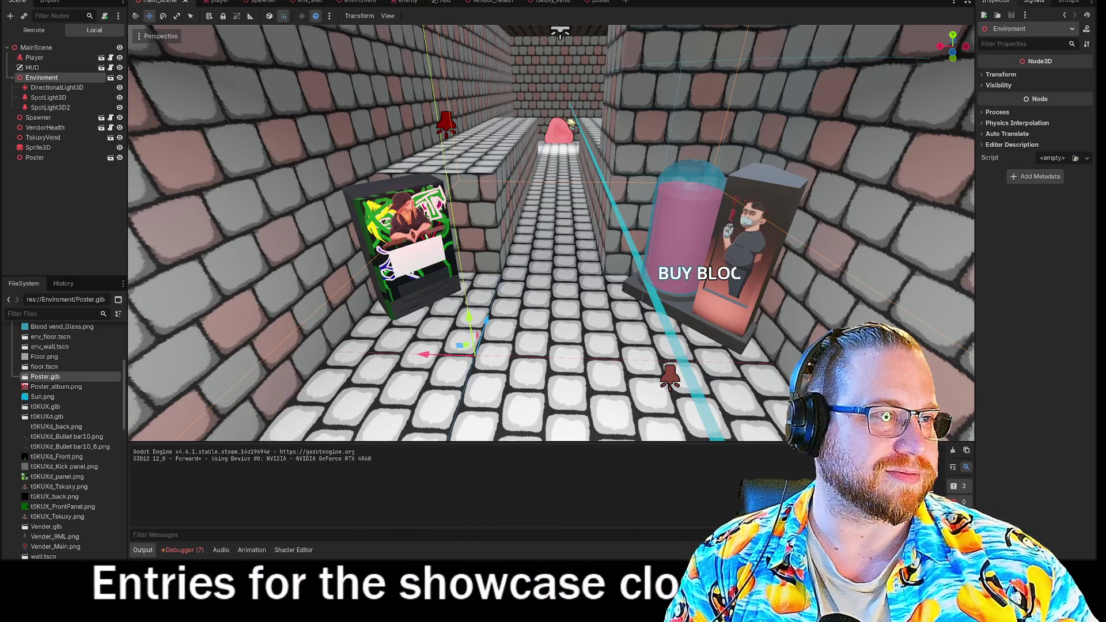
right_click(44, 35)
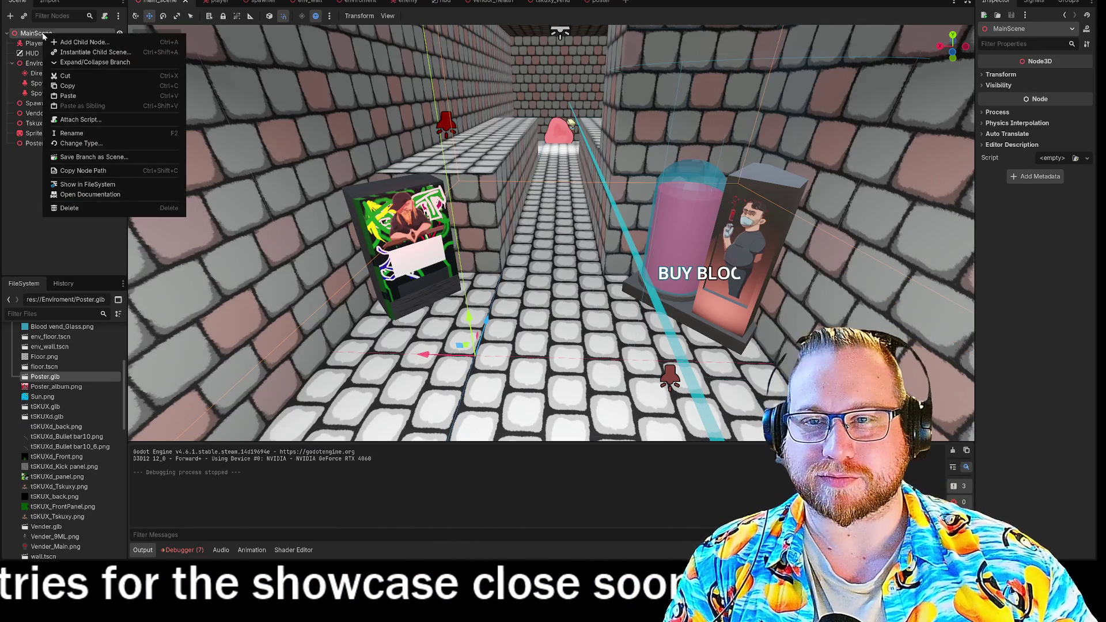
left_click(67, 42)
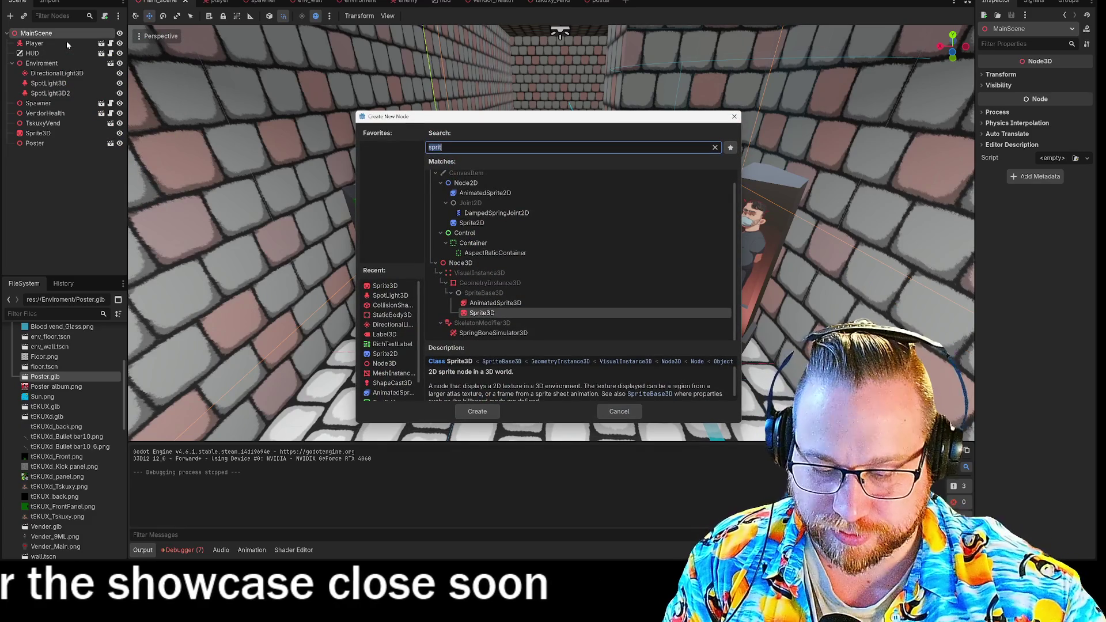
type("note")
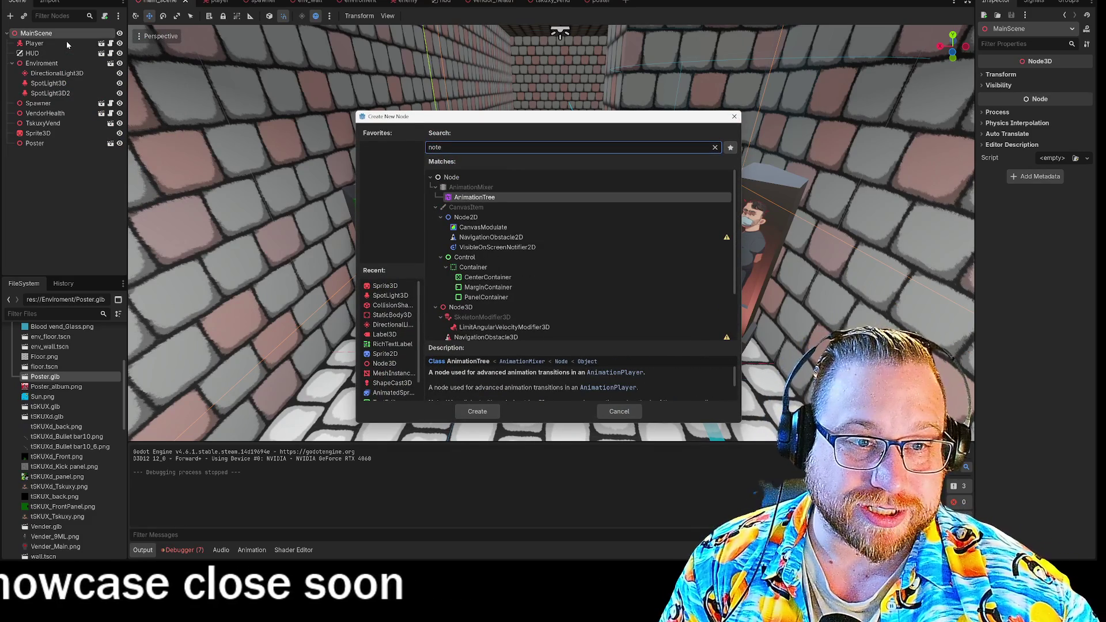
type("s")
key("BackSpace")
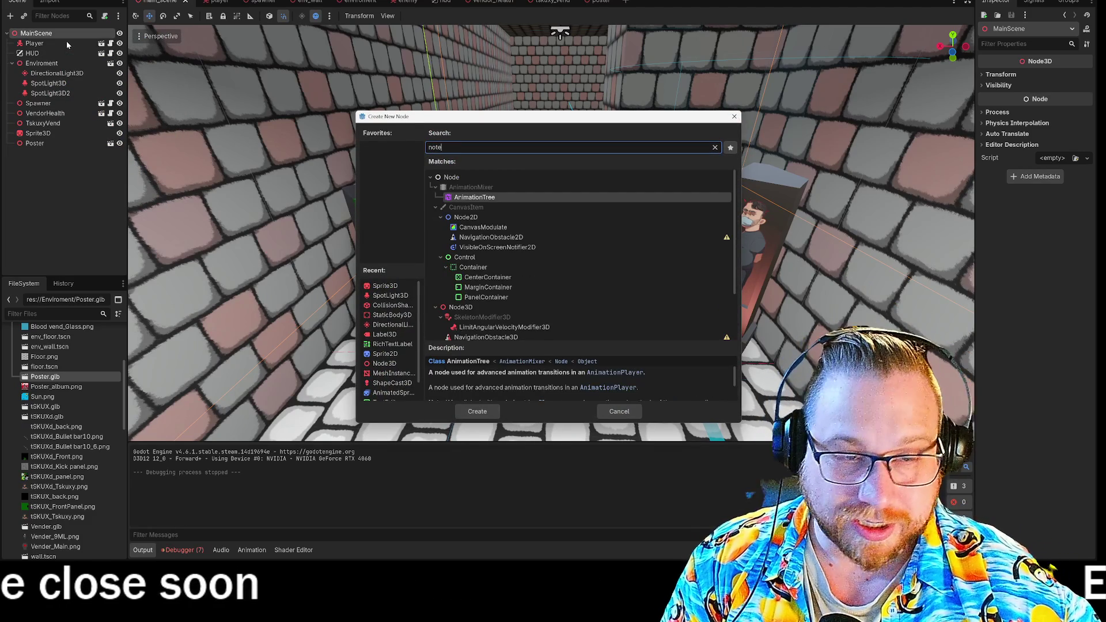
type("s")
key("BackSpace")
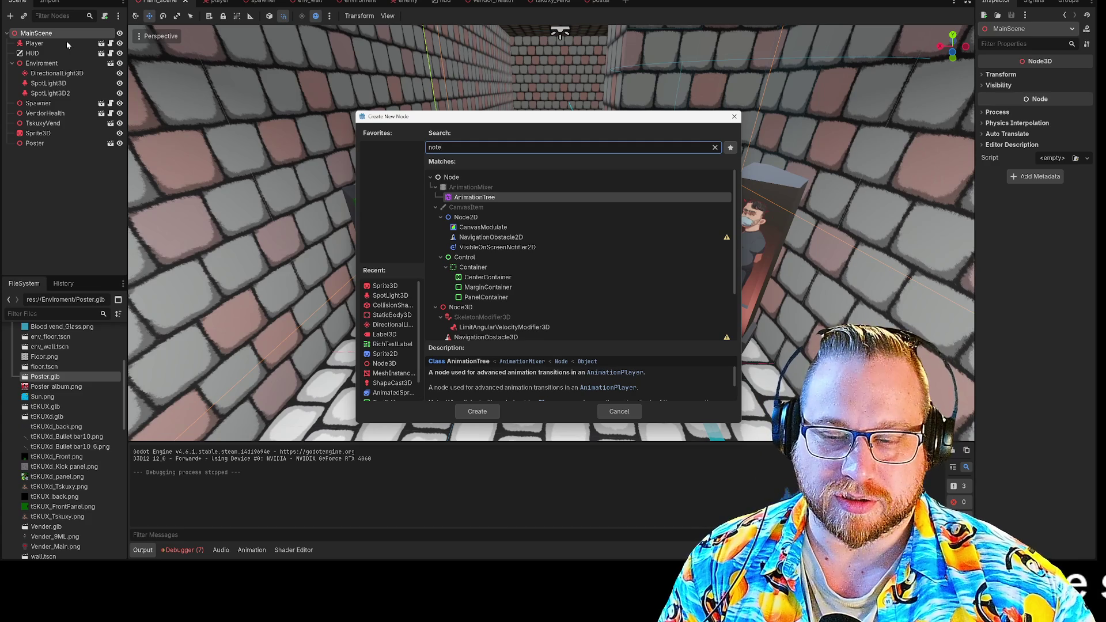
key("BackSpace")
key("BackSpace")
key("BackSpace")
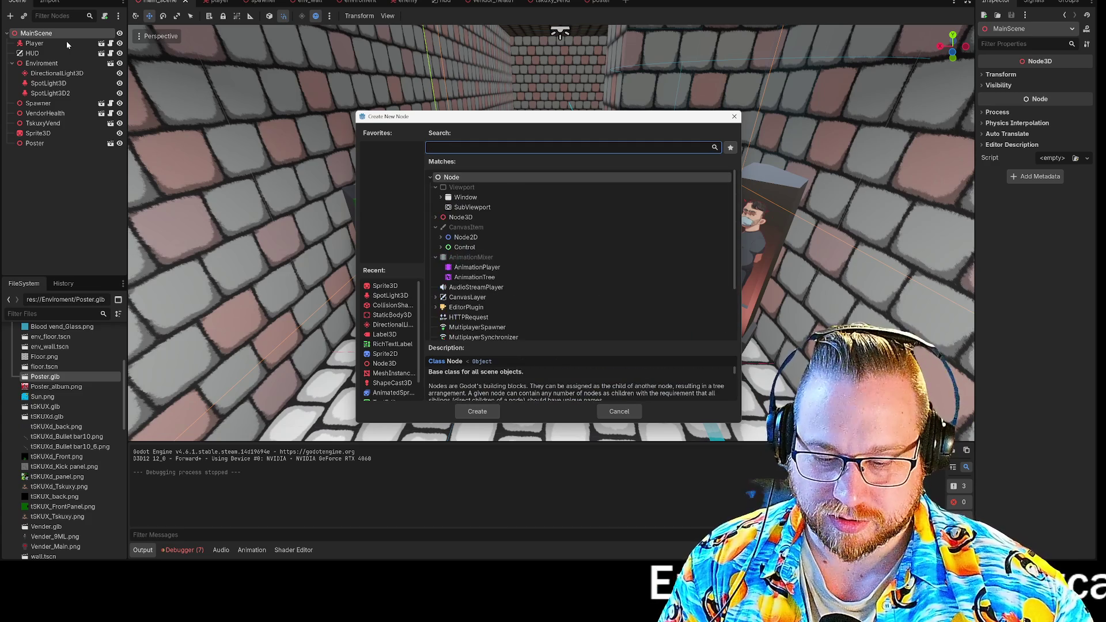
type("text")
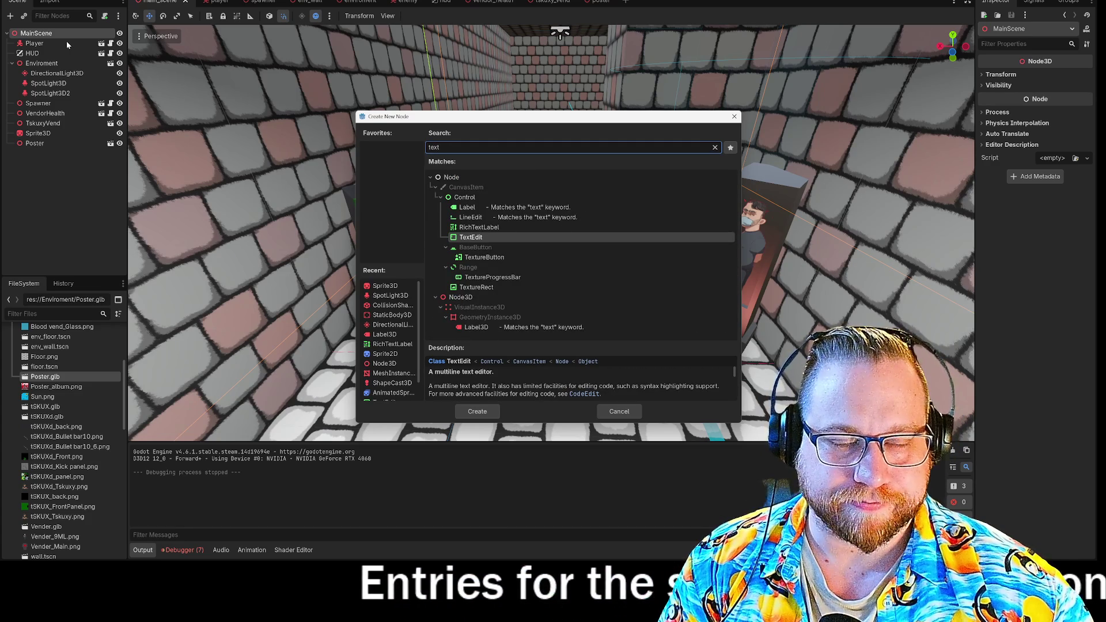
key("BackSpace")
key("BackSpace")
key("BackSpace")
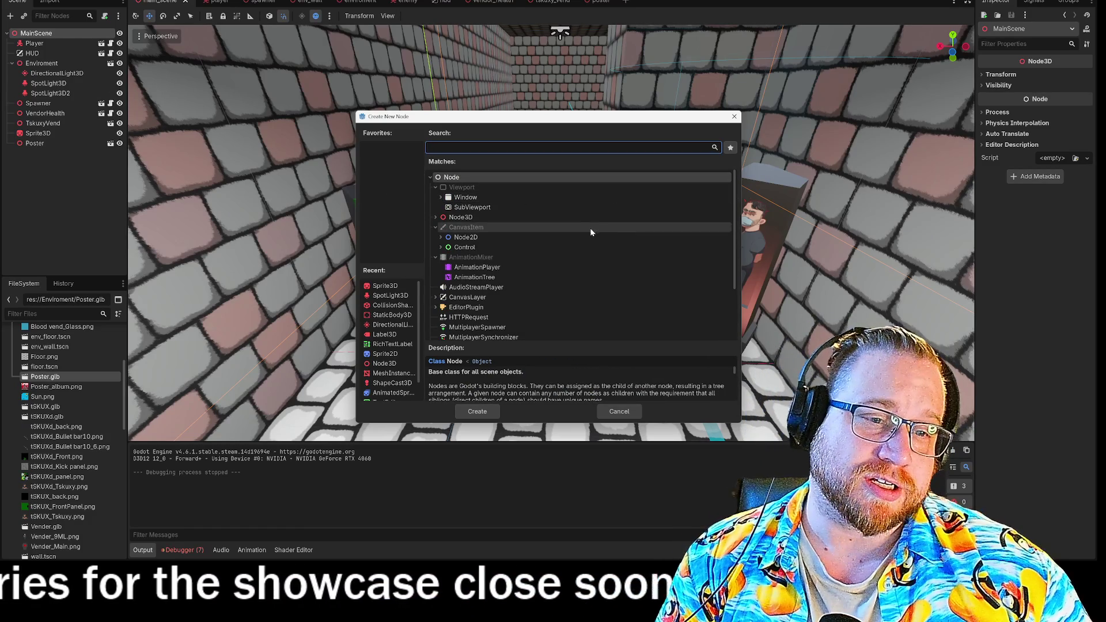
left_click(734, 117)
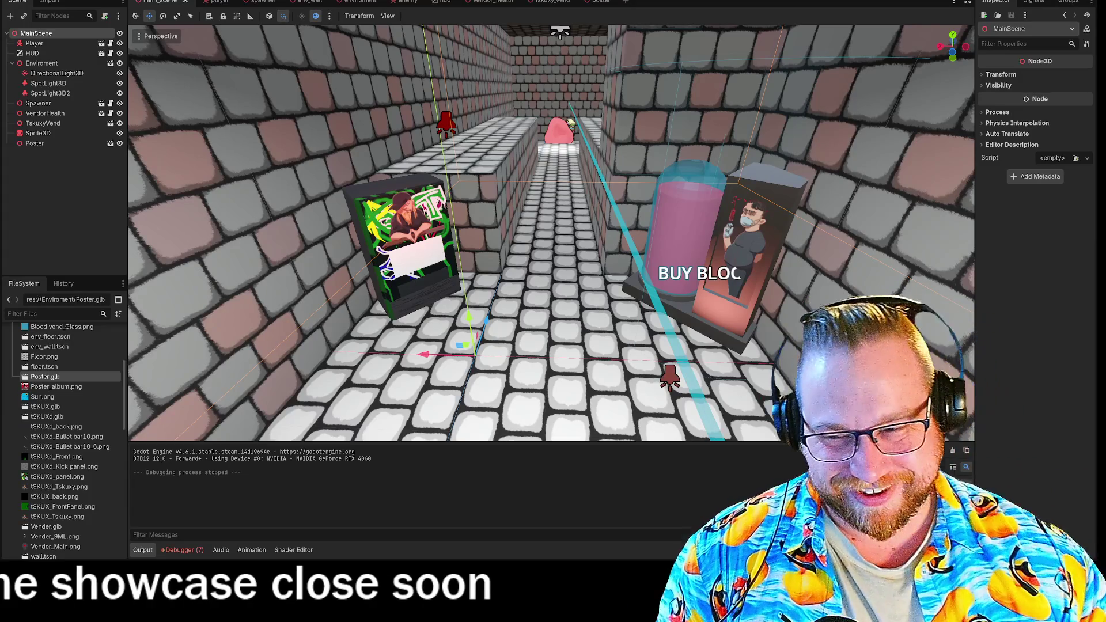
Fly the editor camera down the corridor toward the poster and BUY BLOOD machines
scroll(551, 232, "up", 2)
left_click_drag(552, 232, 619, 159)
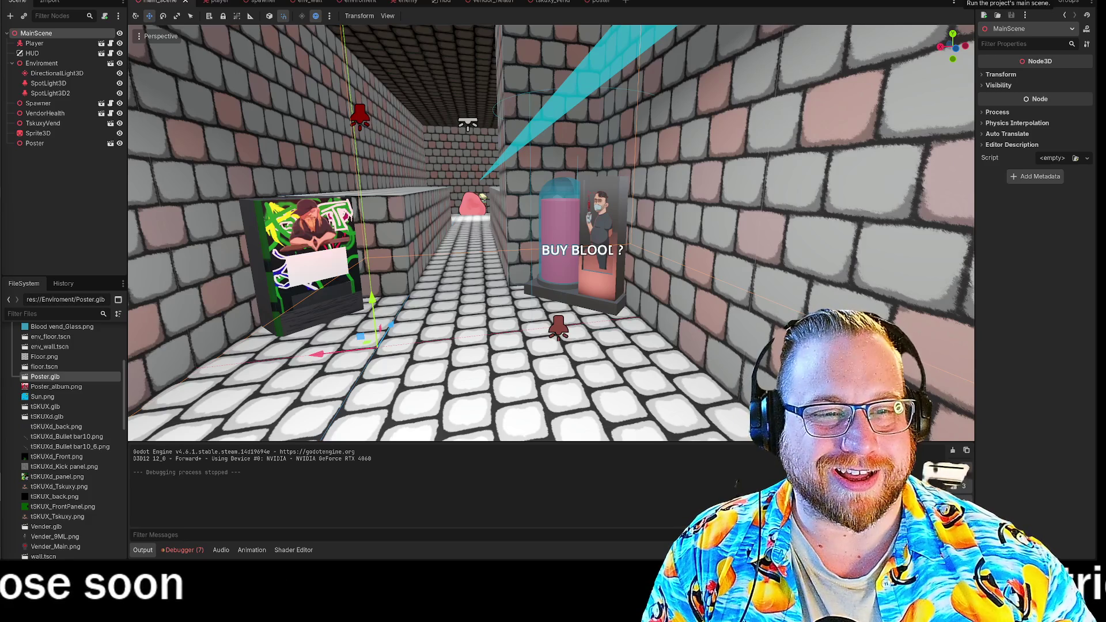
Inspect the HUD node's properties, then switch to the player scene
left_click(33, 53)
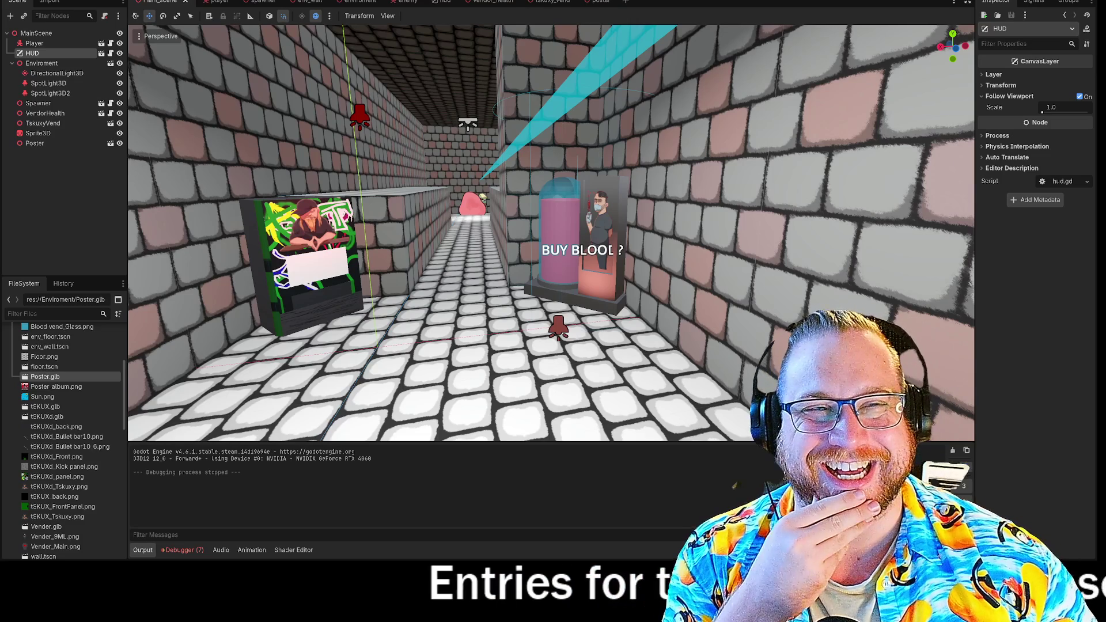
mouse_move(220, 10)
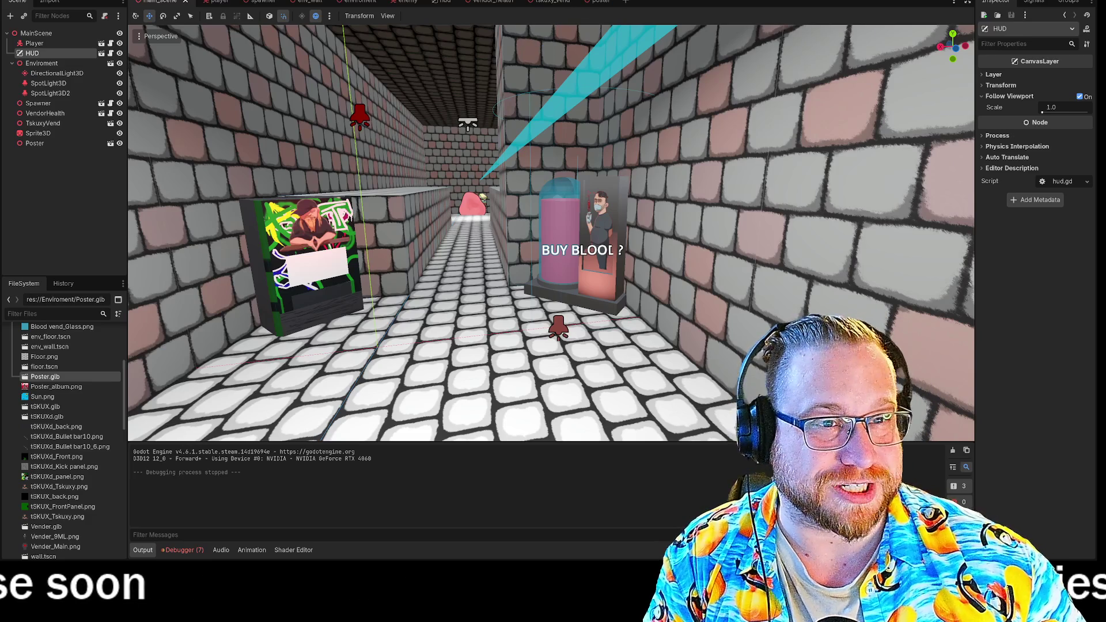
left_click(217, 3)
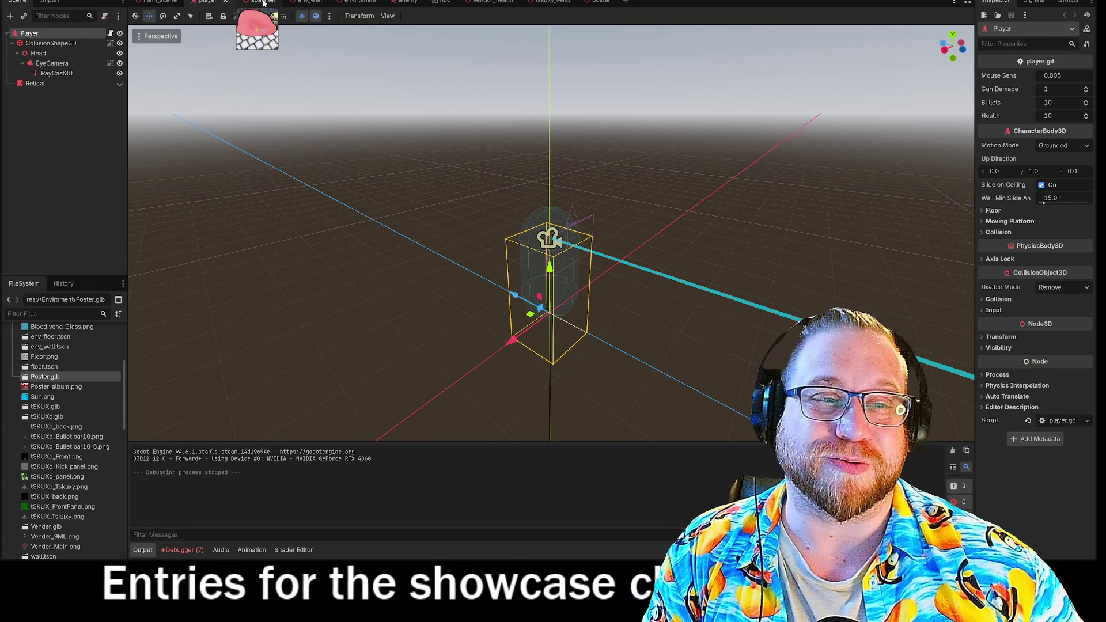
Close the spawner and env_wall scenes
left_click(264, 3)
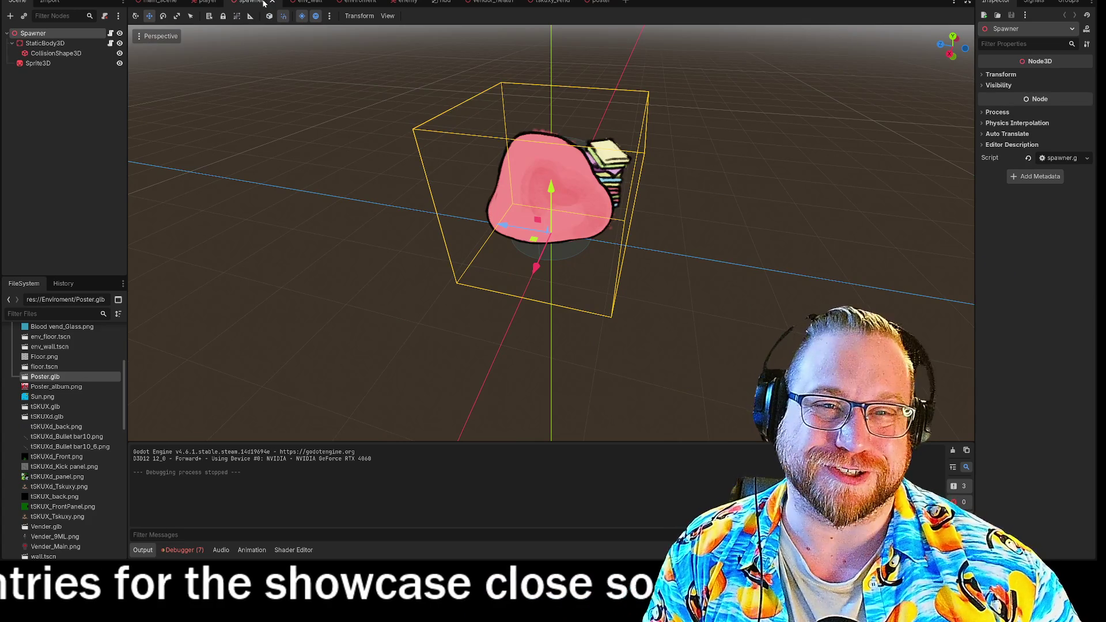
left_click(274, 4)
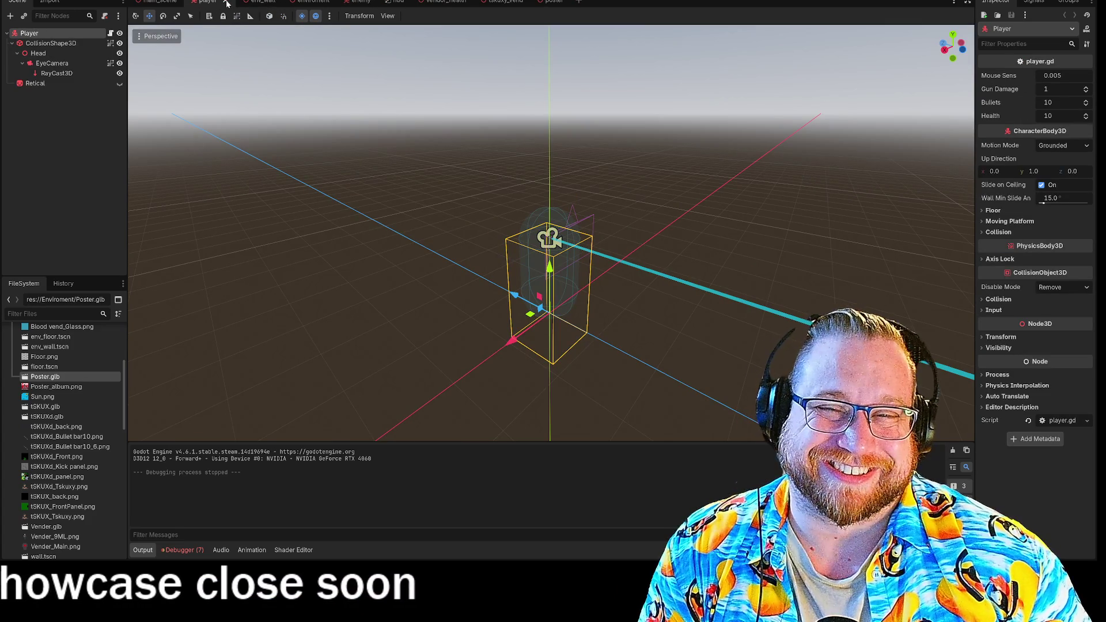
left_click(253, 2)
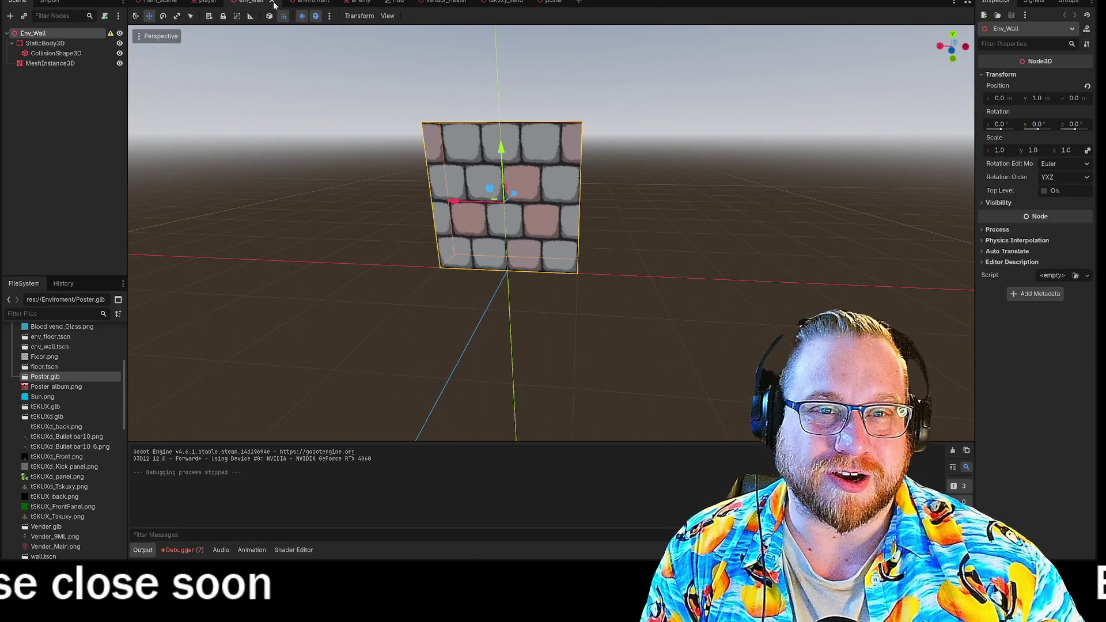
left_click(274, 4)
Fly into the environment scene's corridor, close that scene, and bring up the enemy scene
left_click(268, 3)
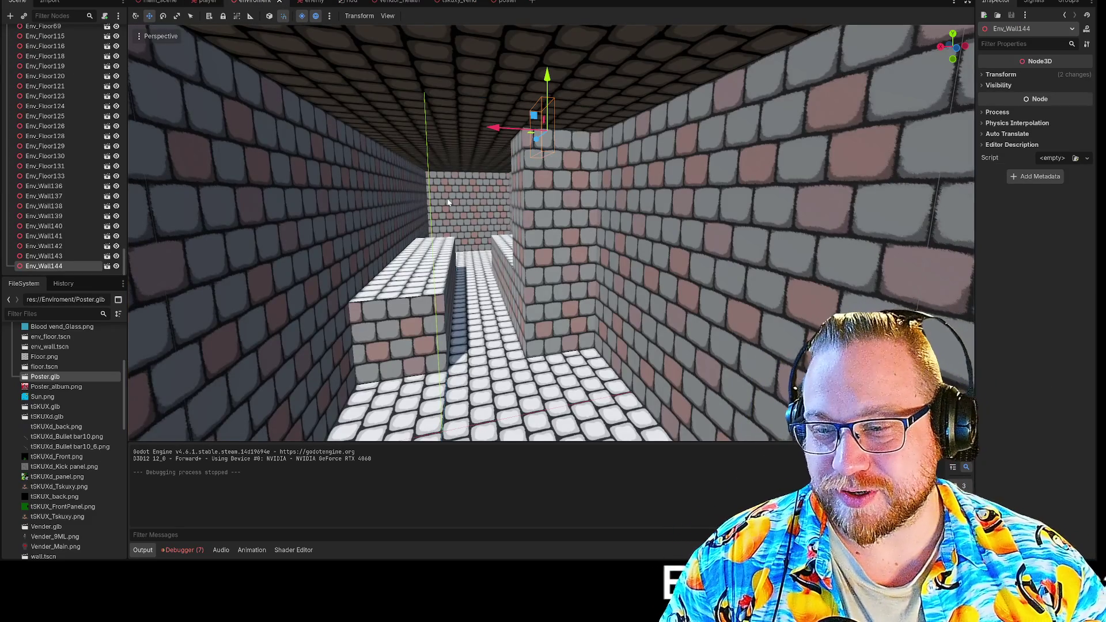
key("w")
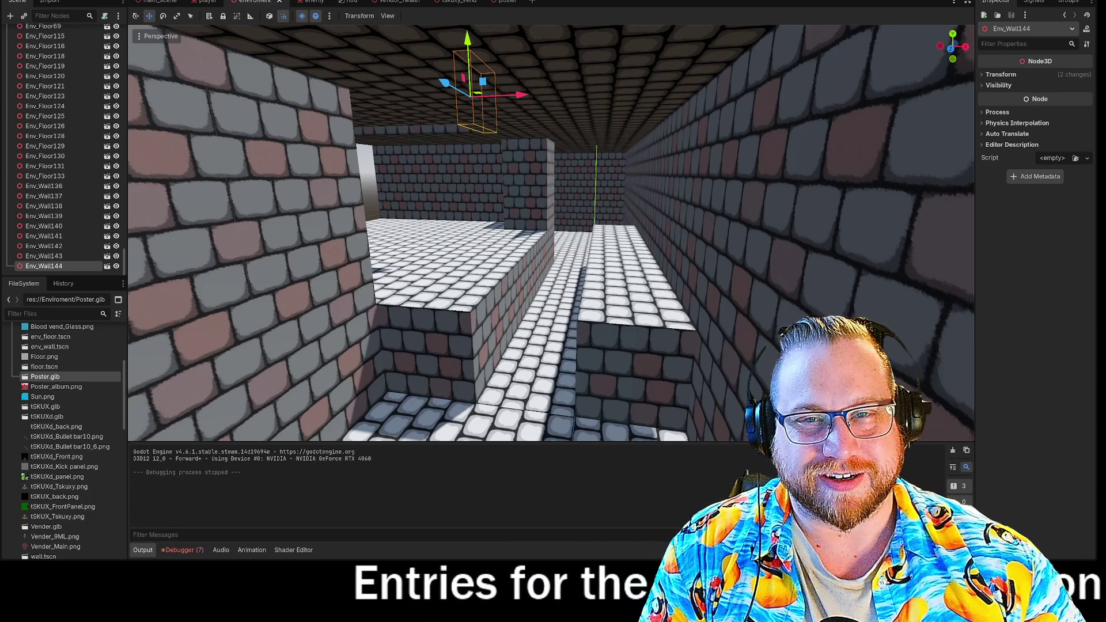
left_click(281, 1)
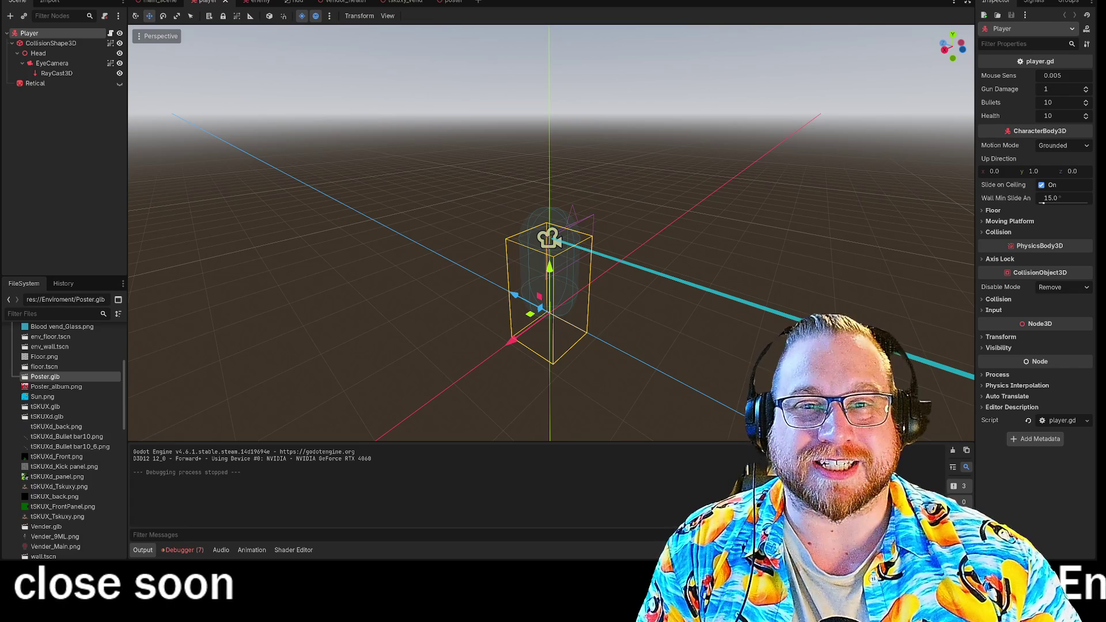
left_click(262, 2)
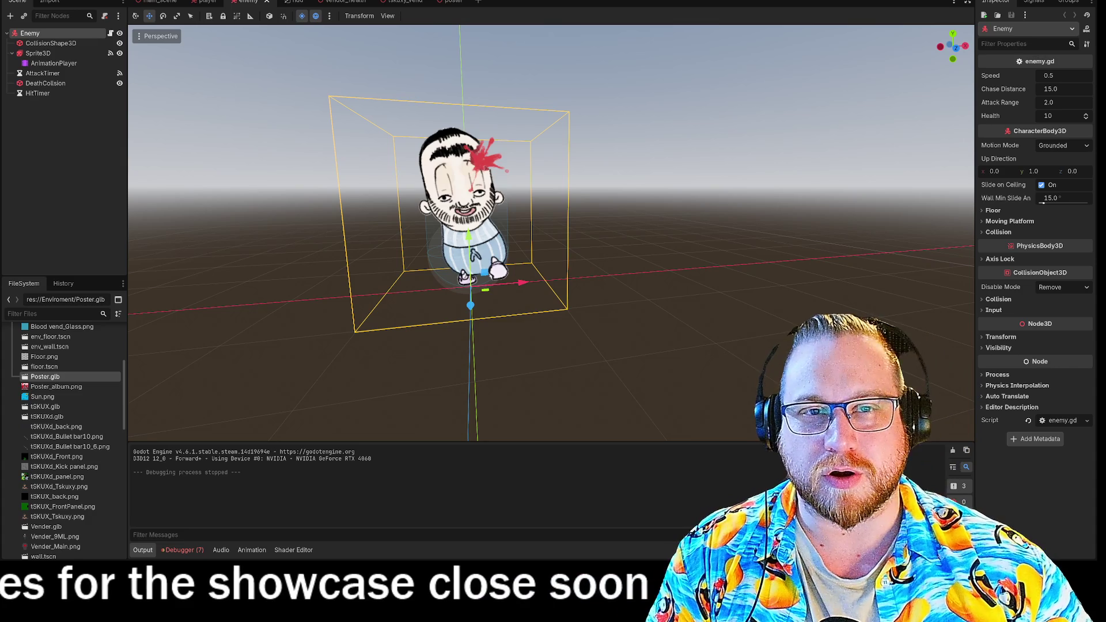
Switch to the HUD scene with its AnimatedSprite2D, Bulletbar, Healthbar and Health nodes
left_click(293, 2)
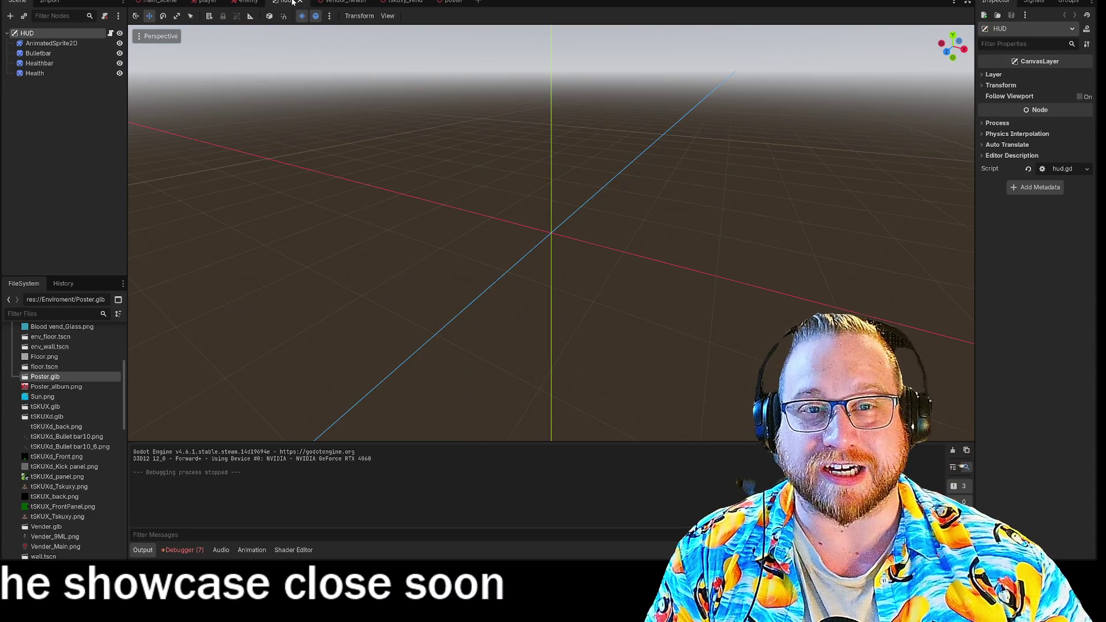
Inspect the HUD's AnimatedSprite2D fist and red bar sprites, then show the vendor_health BUY BLOOD? machine
left_click(33, 45)
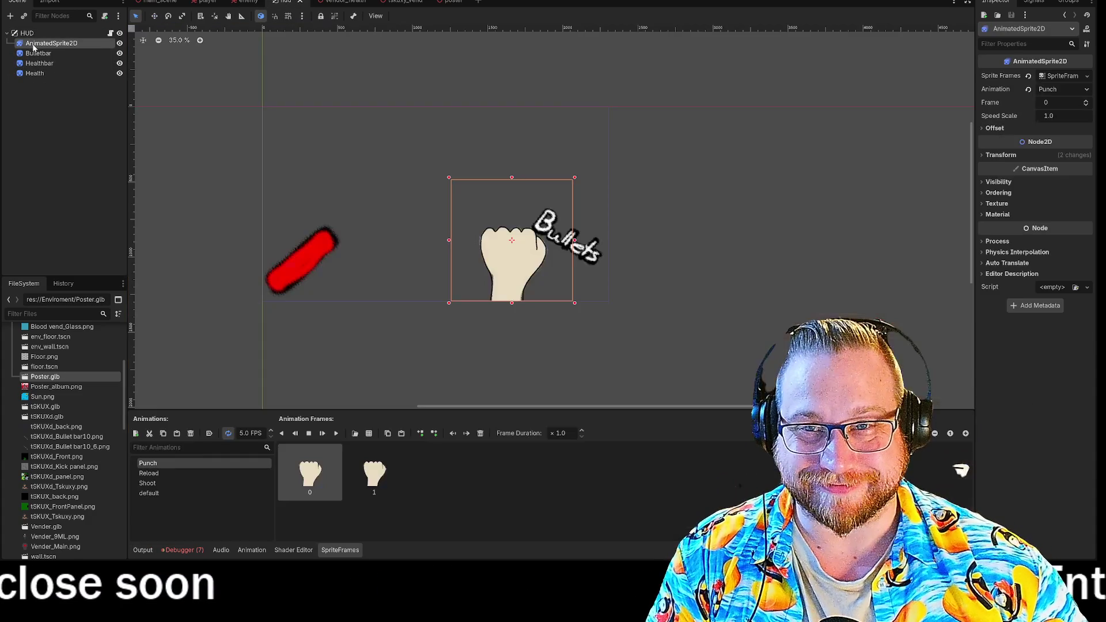
left_click(690, 293)
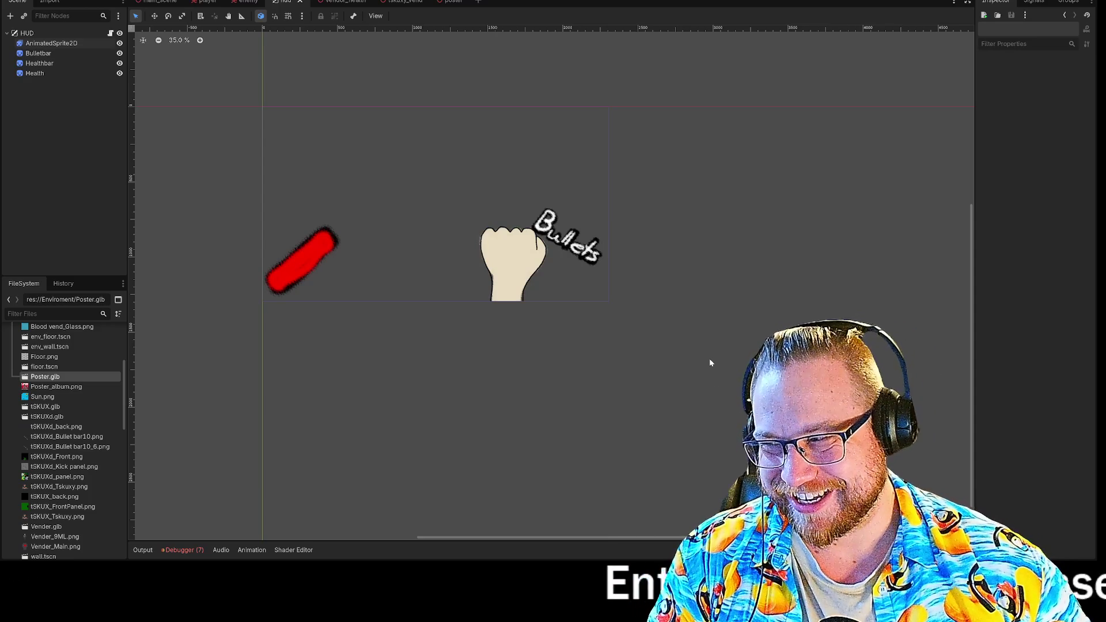
scroll(531, 301, "up", 4)
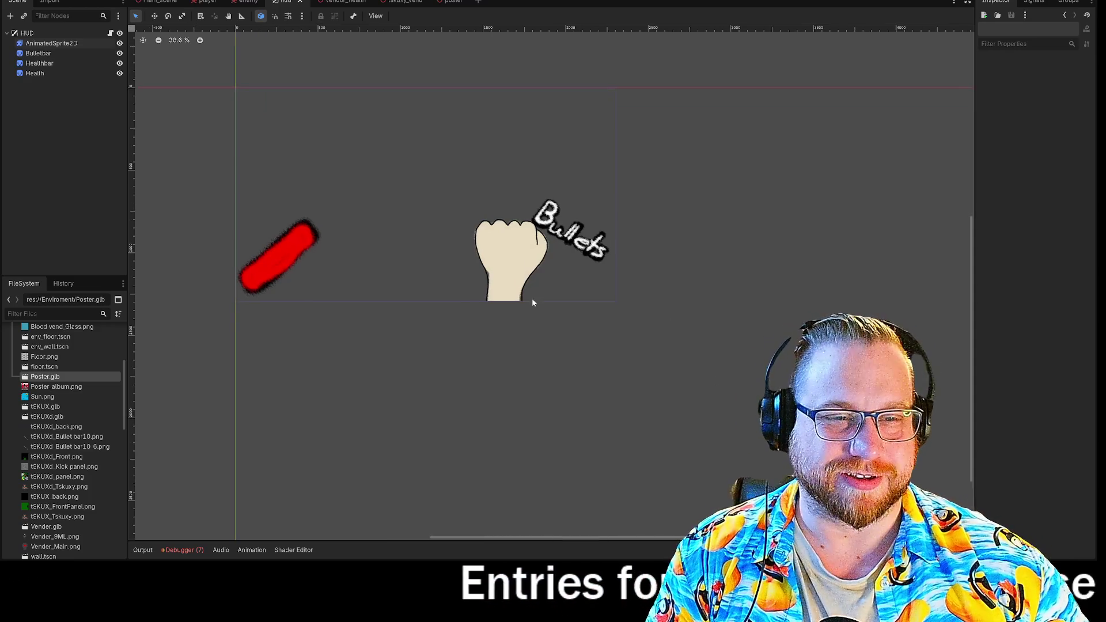
scroll(620, 405, "up", 4)
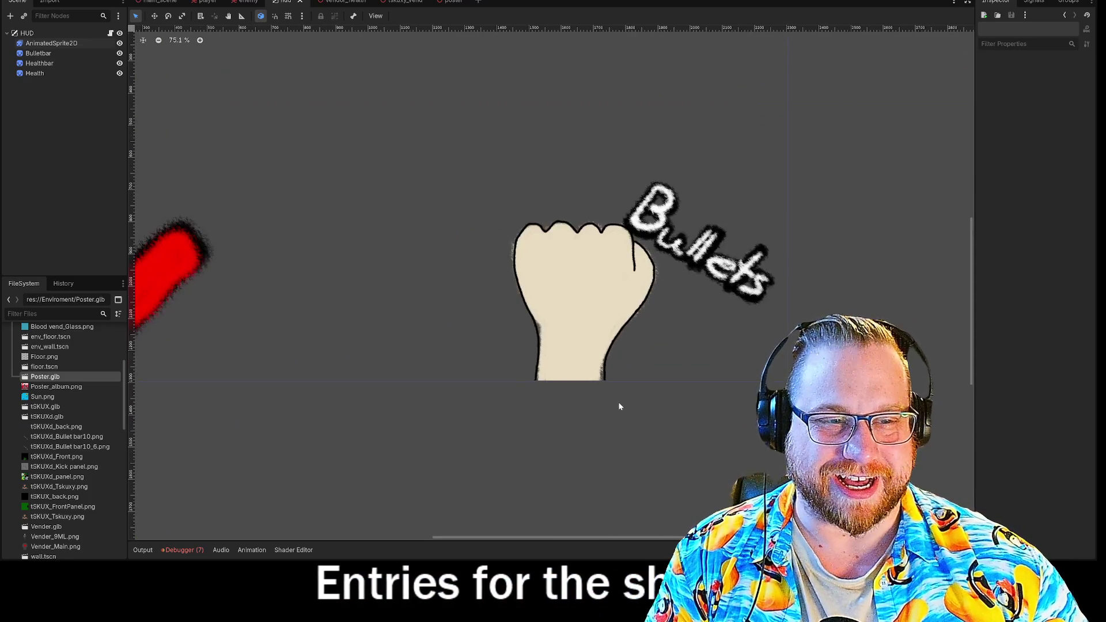
scroll(682, 467, "down", 2)
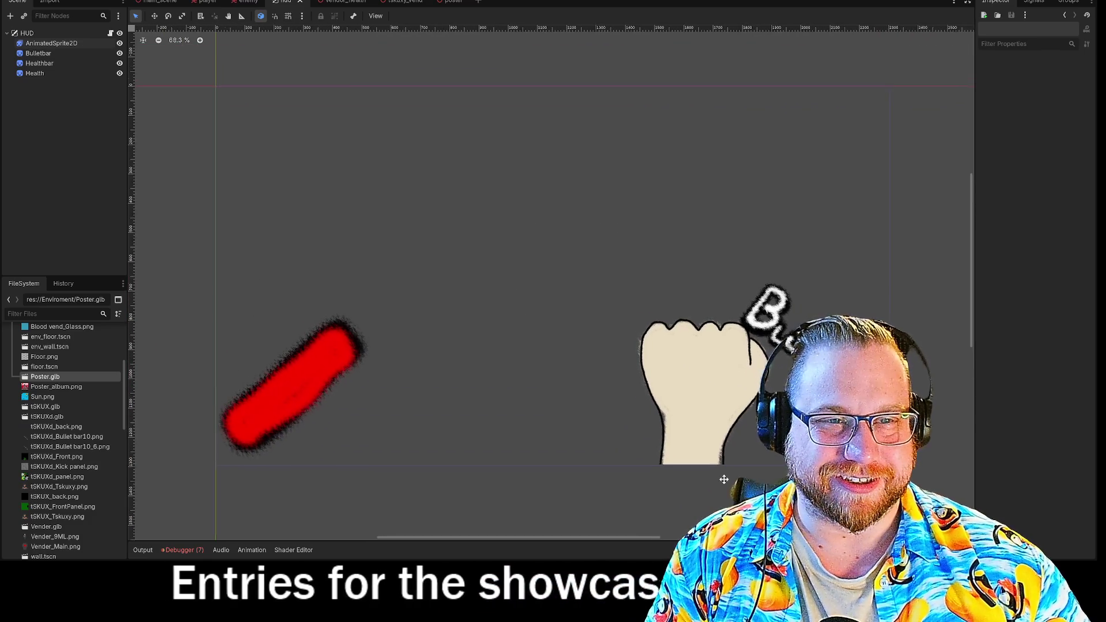
mouse_move(683, 467)
left_mouse_down()
mouse_move(655, 447)
mouse_move(665, 457)
left_mouse_up()
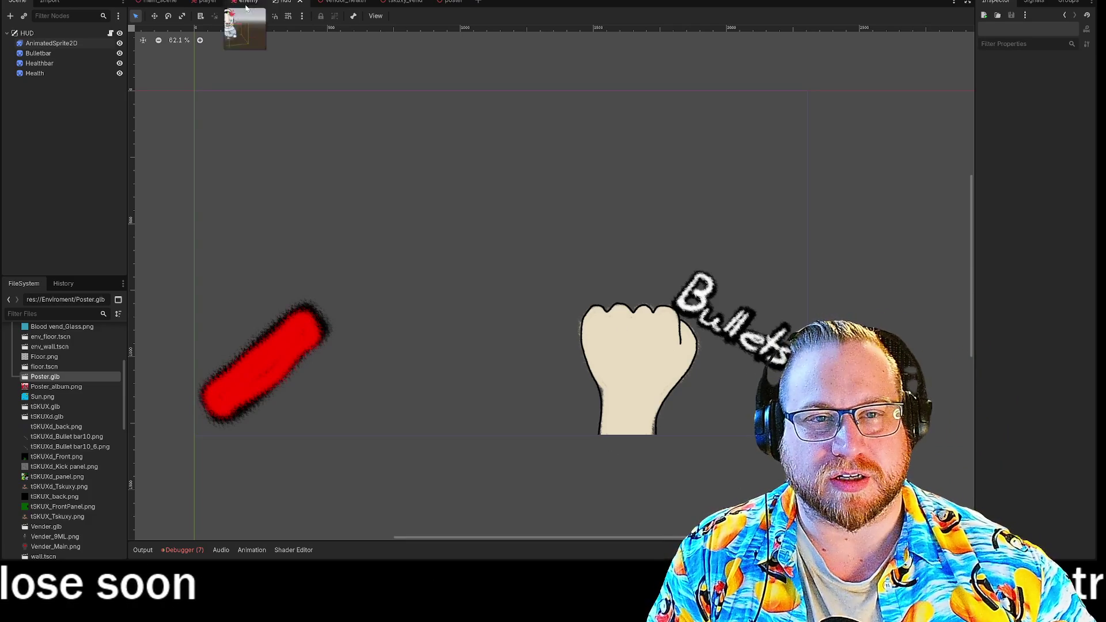
left_click(349, 2)
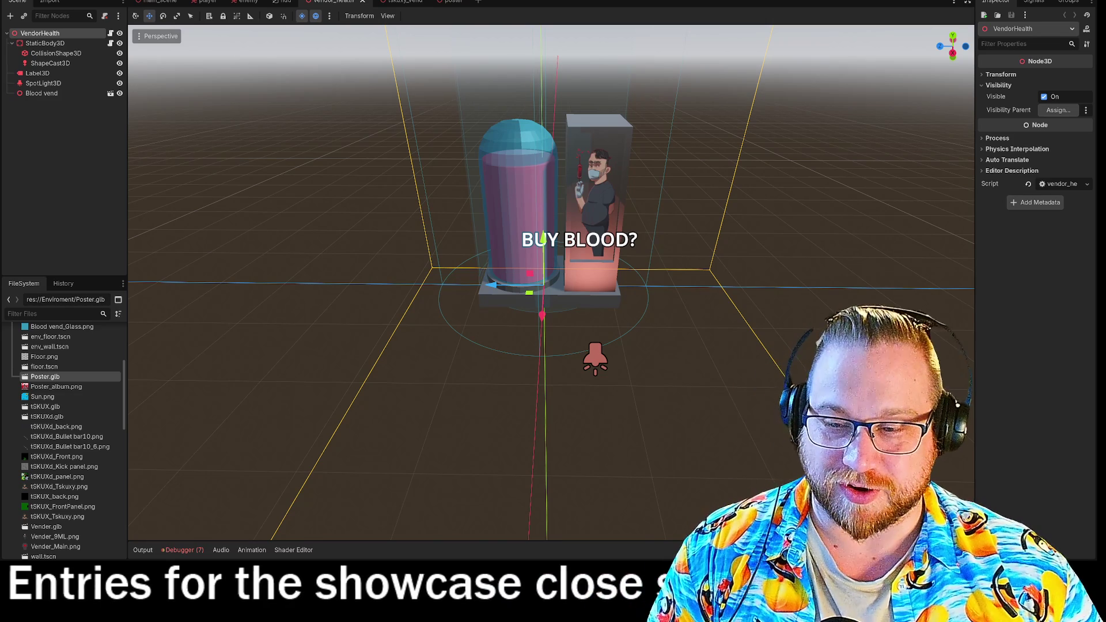
Close the tskuxy_vend, poster and vendor_health scenes and open hud.gd in the script editor
left_click(392, 2)
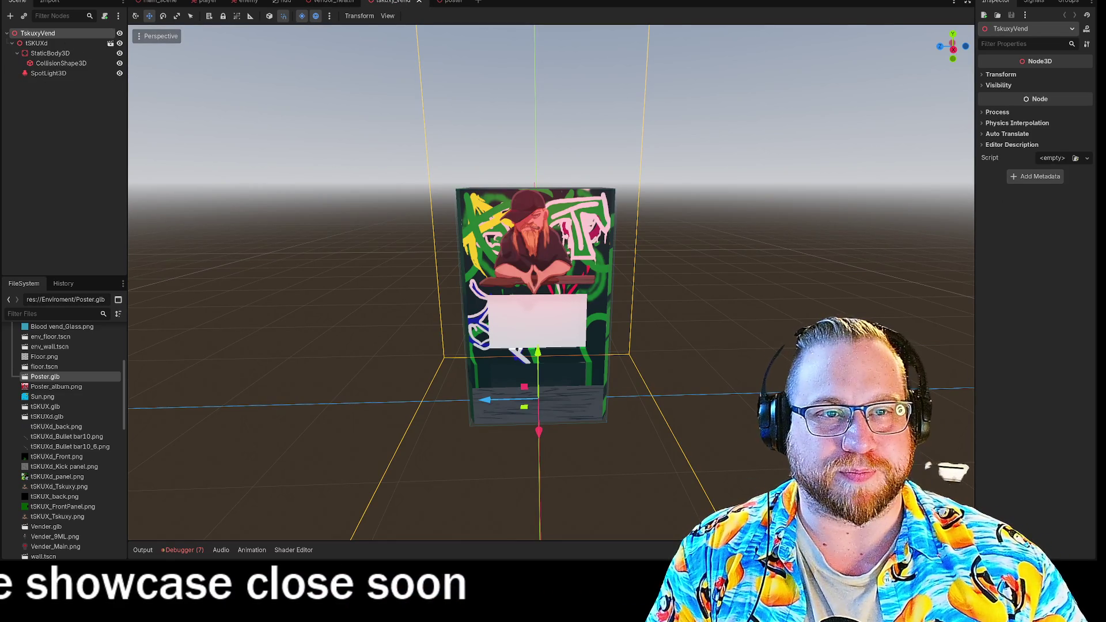
left_click(419, 2)
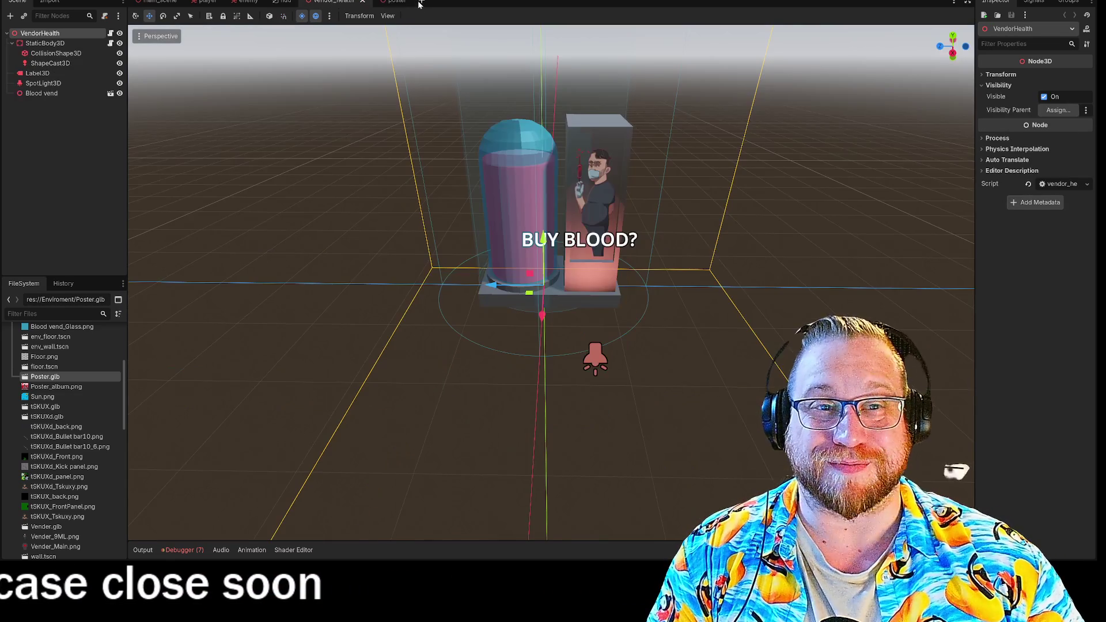
left_click(387, 2)
mouse_move(555, 234)
left_mouse_down()
mouse_move(490, 254)
mouse_move(474, 185)
mouse_move(474, 230)
mouse_move(586, 272)
mouse_move(674, 267)
mouse_move(659, 237)
mouse_move(430, 230)
mouse_move(421, 184)
left_mouse_up()
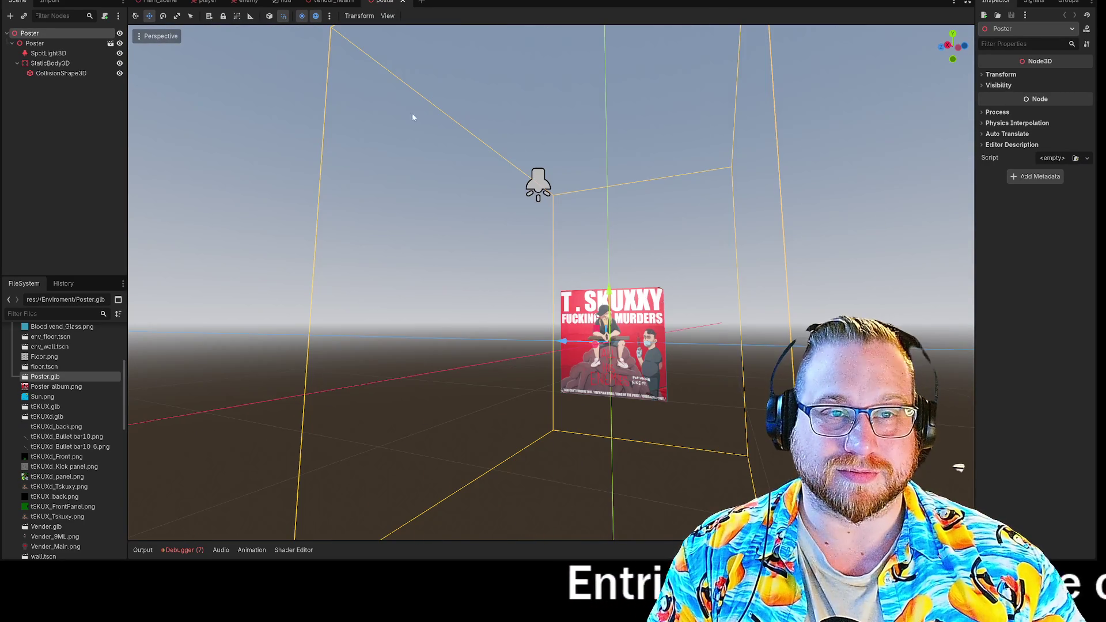
left_click(403, 1)
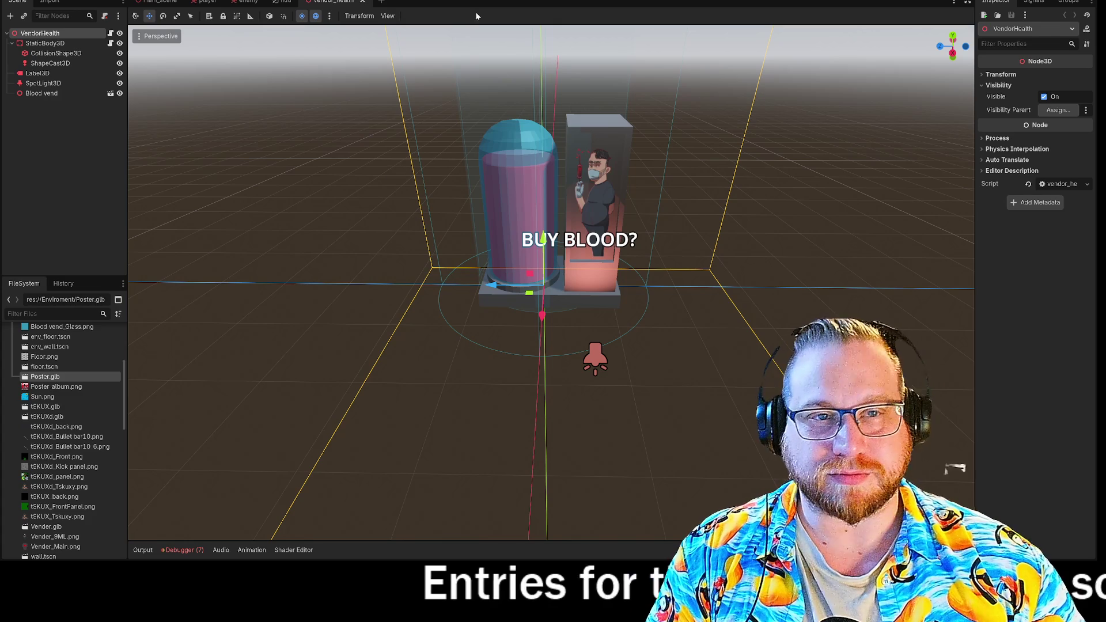
left_click(363, 2)
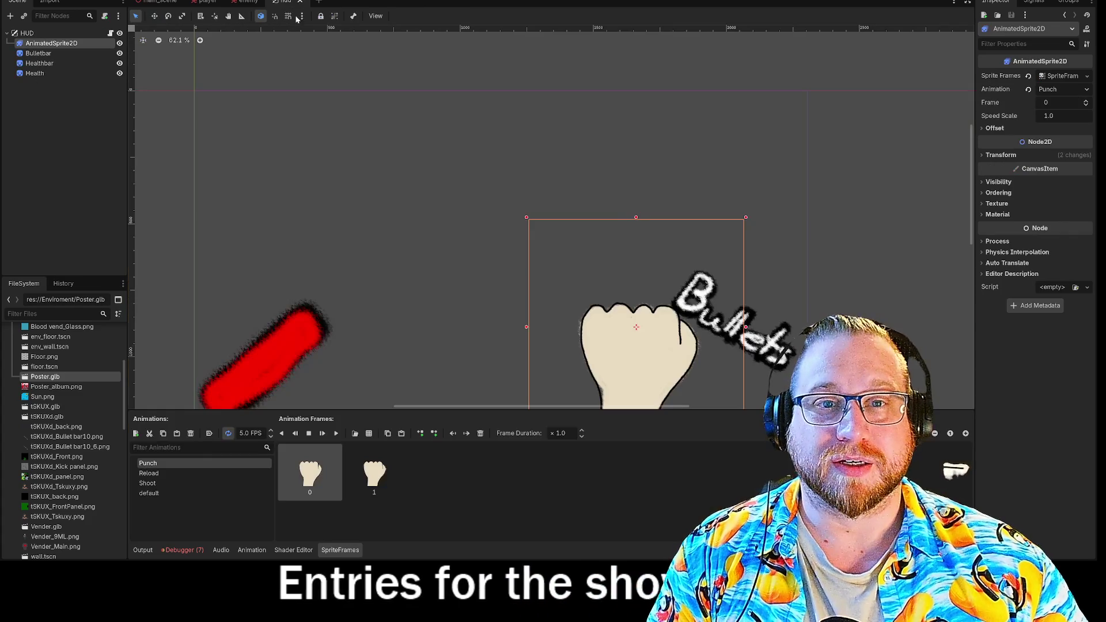
left_click(110, 33)
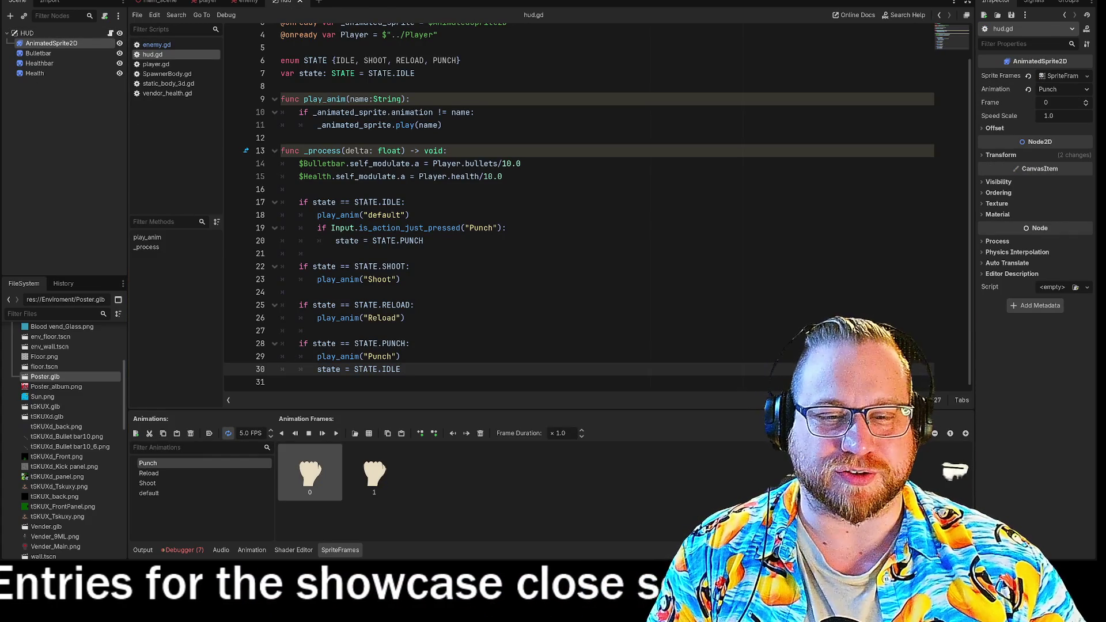
Resize the FileSystem and Scripts docks so the Objects folder and its scenes fit
mouse_move(93, 279)
left_mouse_down()
mouse_move(96, 331)
mouse_move(96, 176)
left_mouse_up()
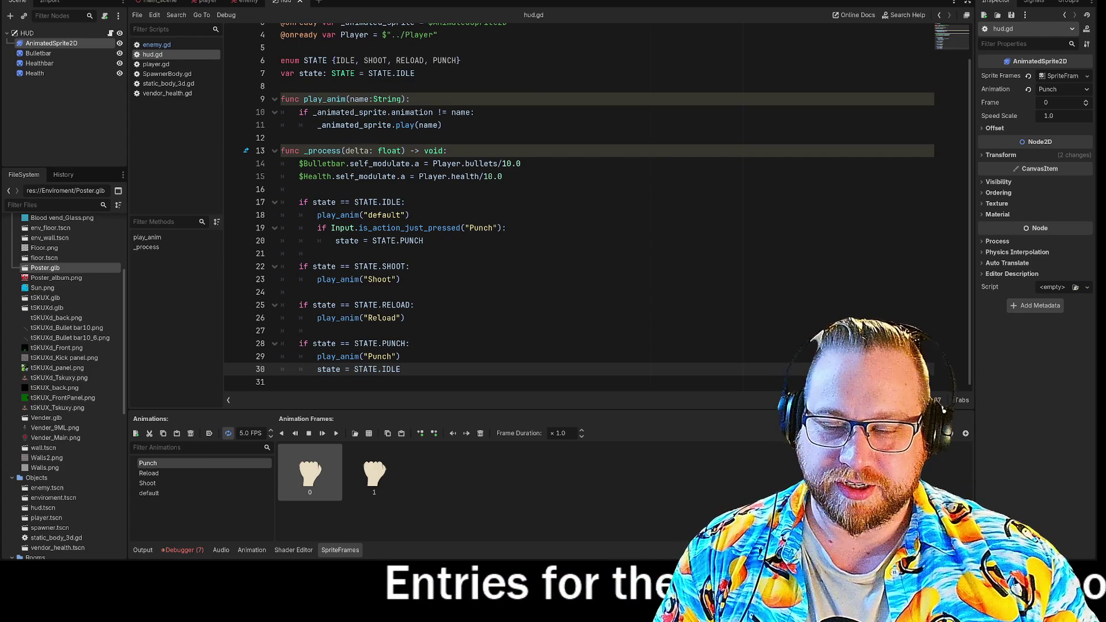
left_click_drag(128, 196, 132, 197)
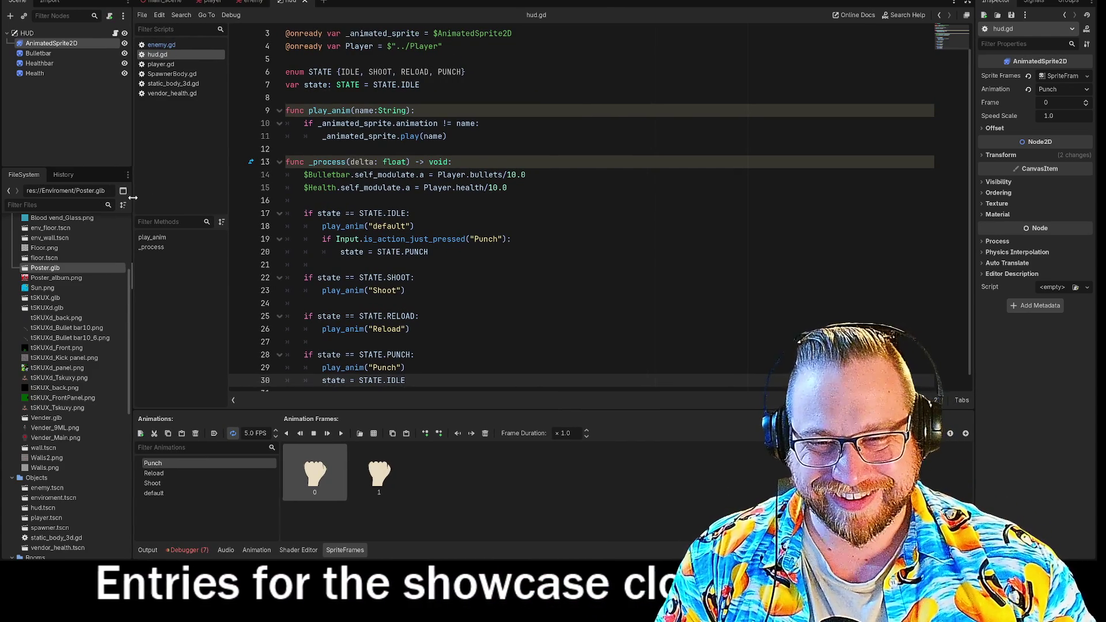
left_click(66, 176)
left_click(32, 177)
left_click_drag(108, 173, 103, 181)
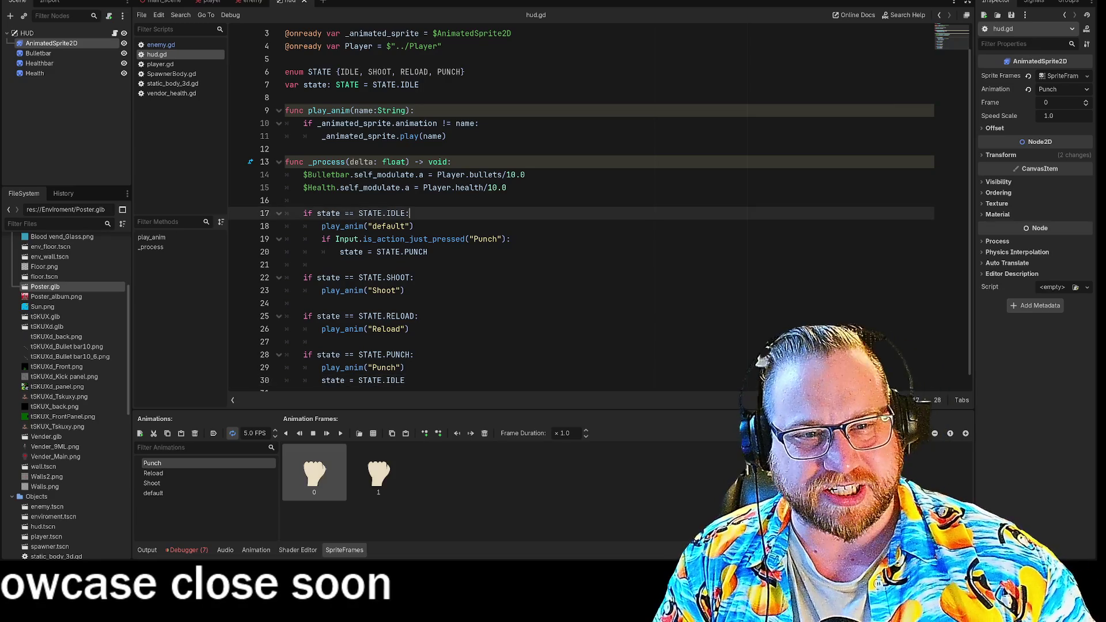
left_click(304, 200)
left_click(410, 213)
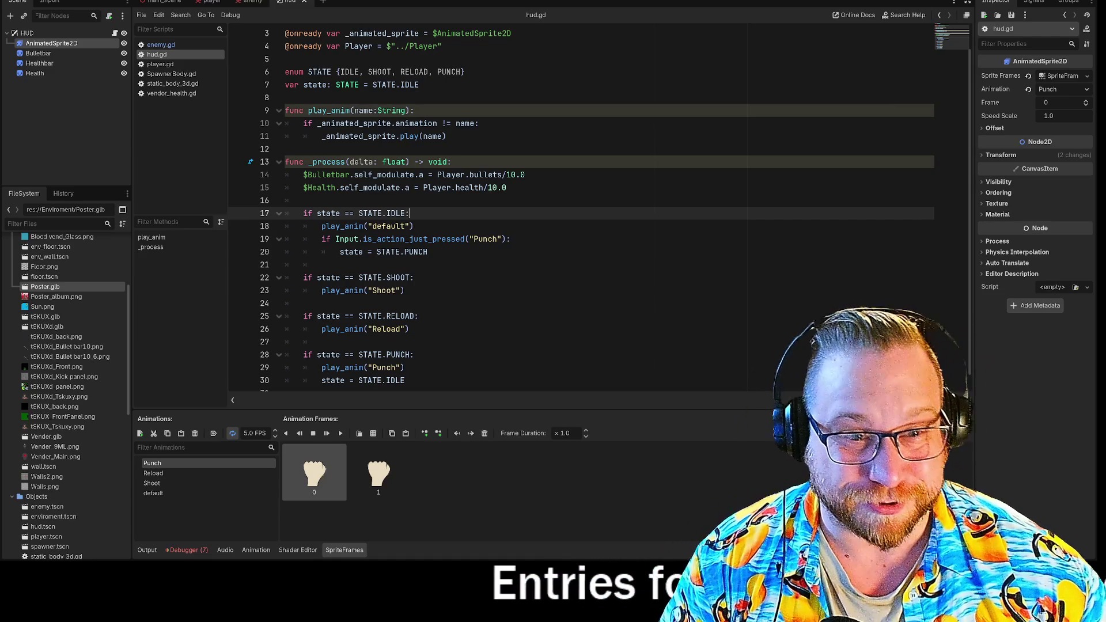
left_click(506, 188)
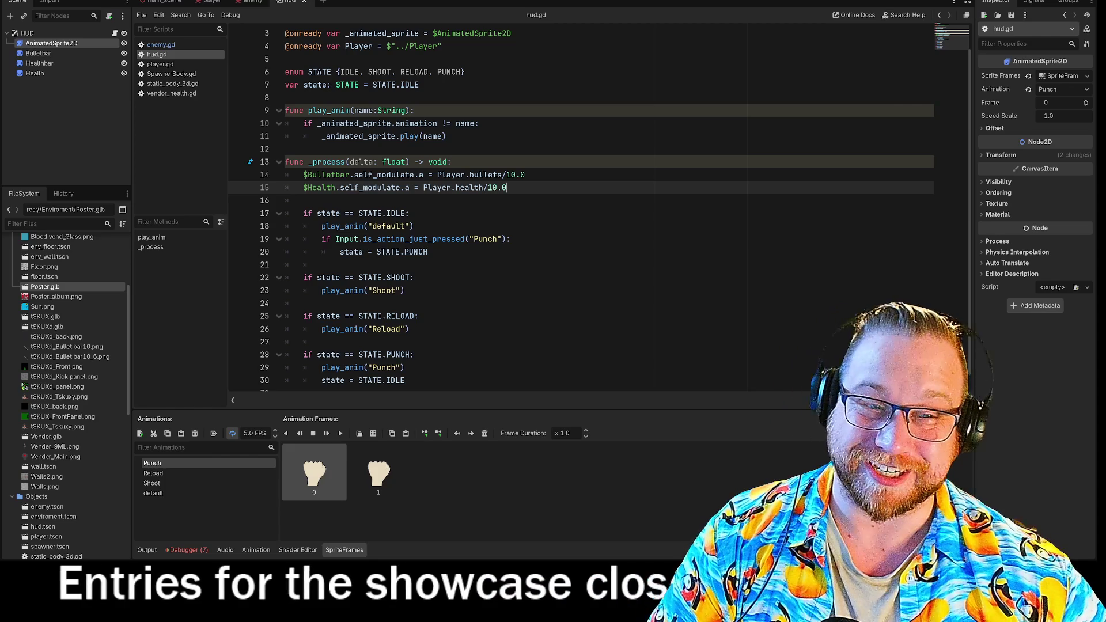
left_click(285, 149)
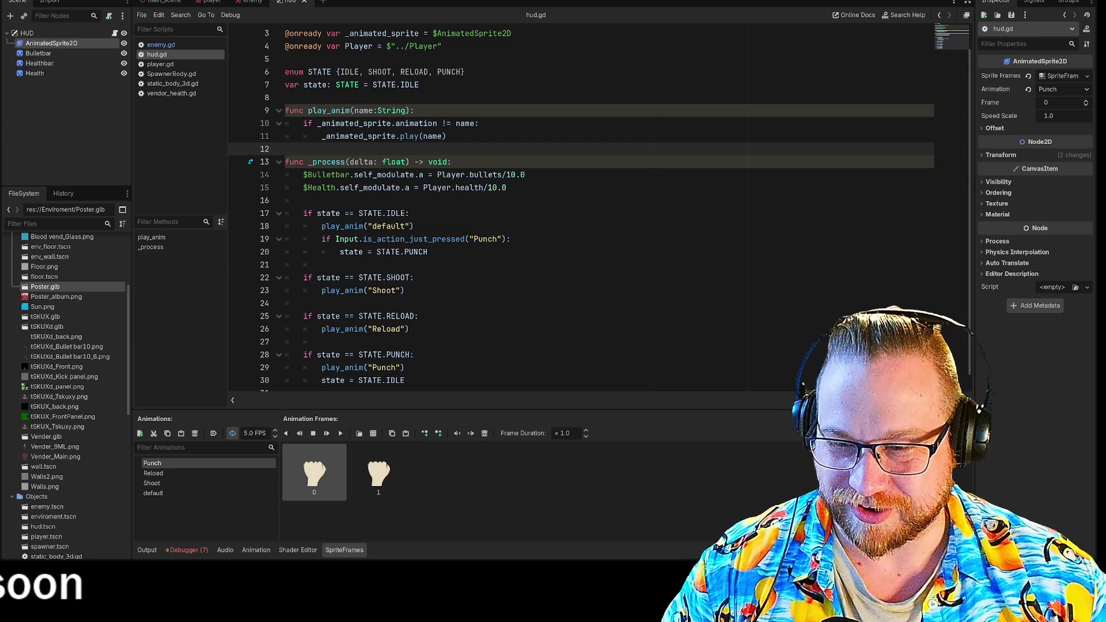
left_click(405, 291)
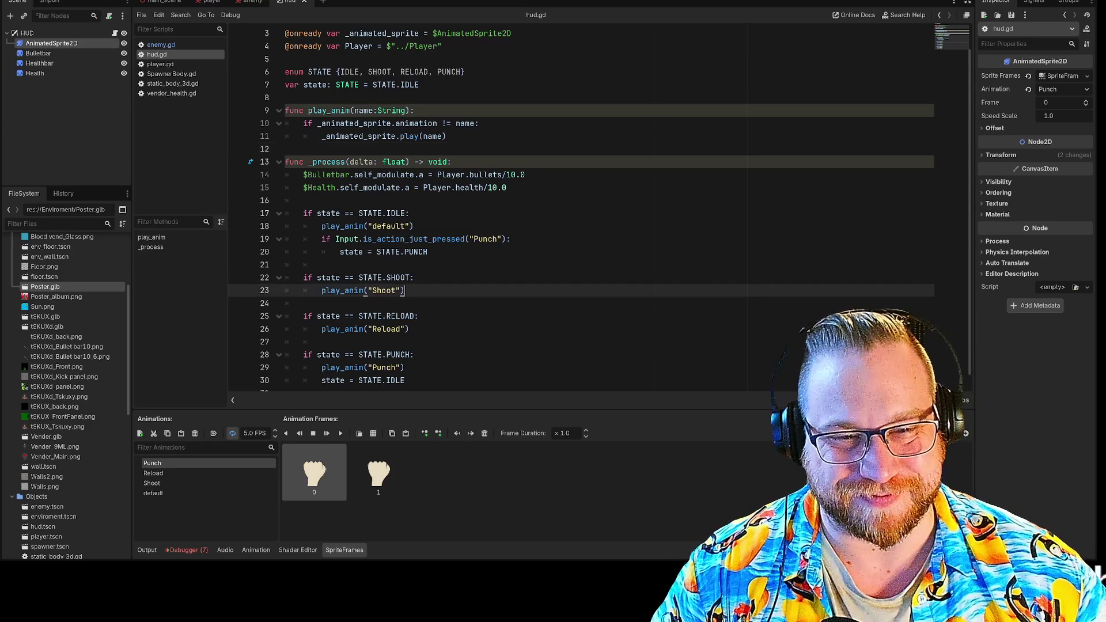
left_click(303, 303)
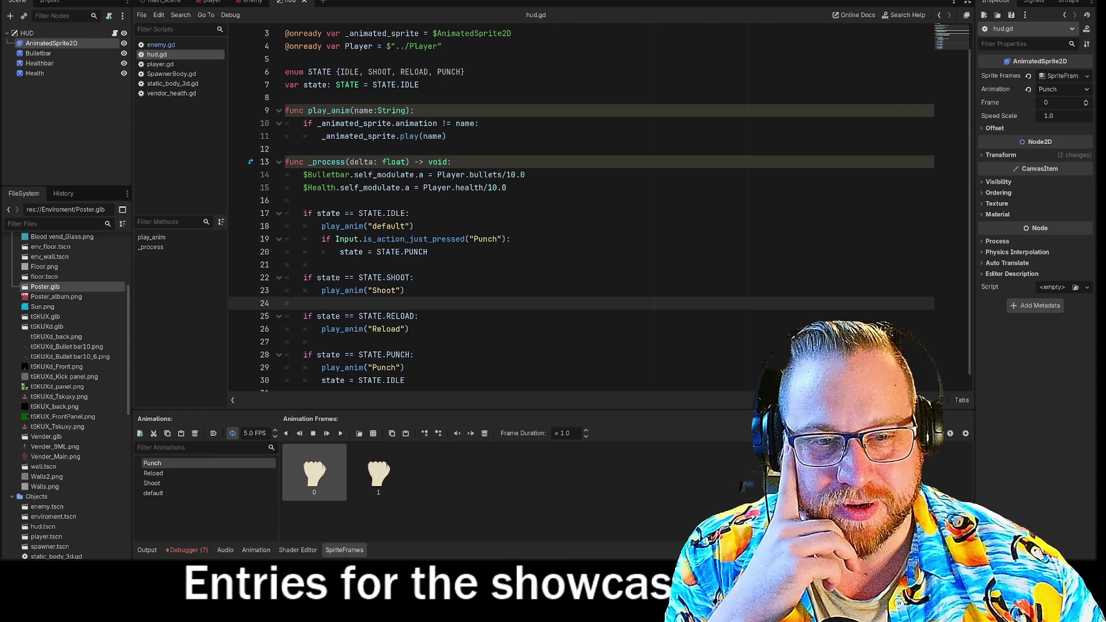
scroll(577, 231, "down", 1)
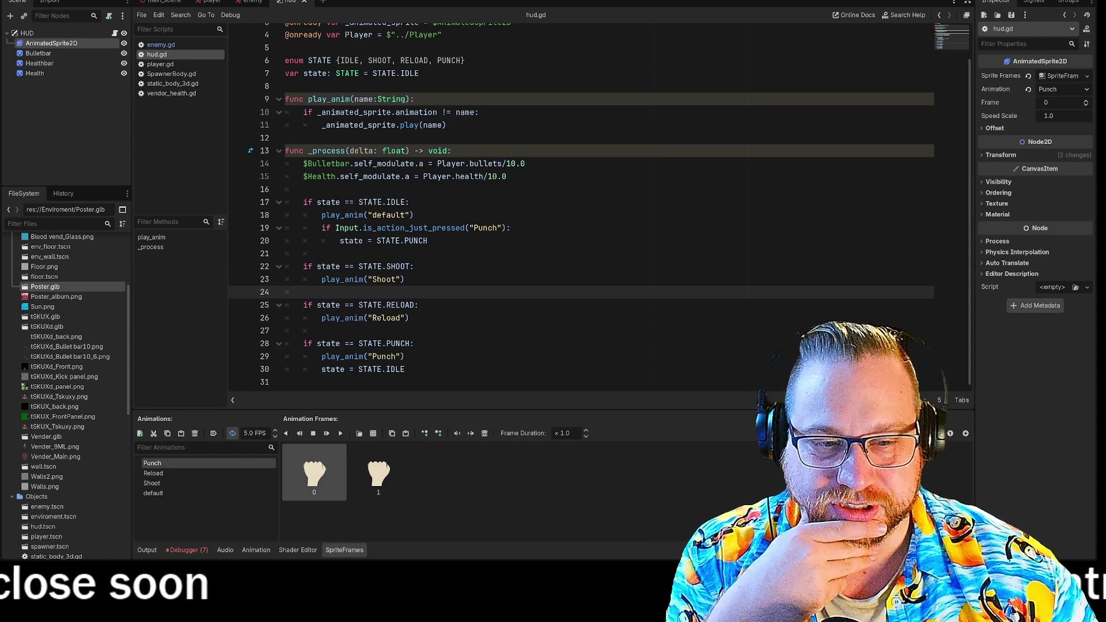
left_click(405, 369)
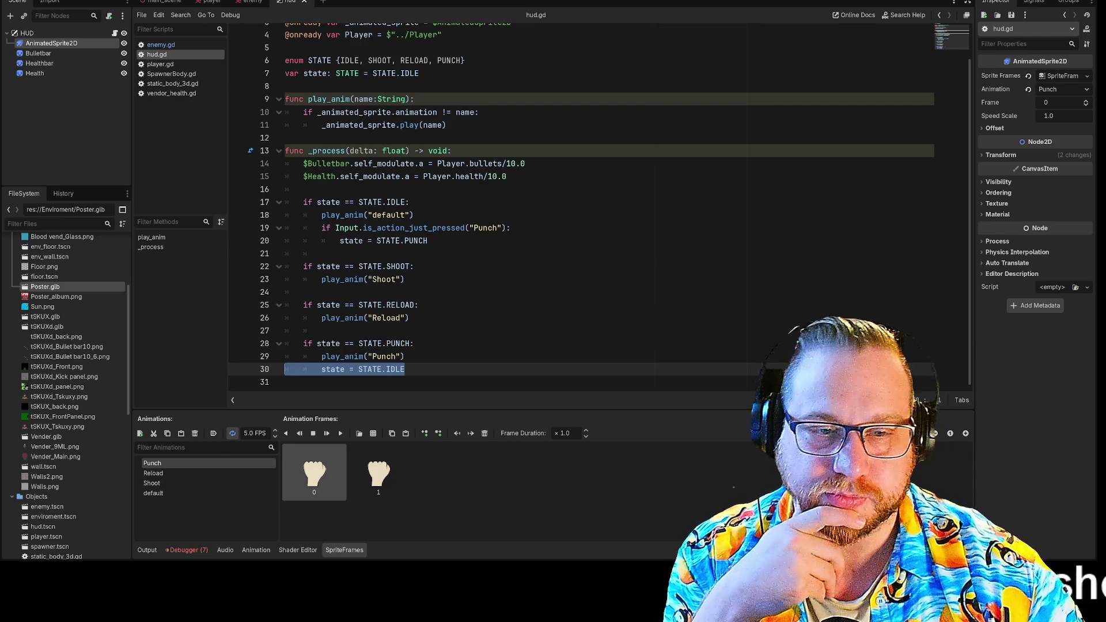
Delete 'state = STATE.IDLE' from the PUNCH branch, then inspect the player and main scene's Player
key("Delete")
key("Return")
left_click(213, 2)
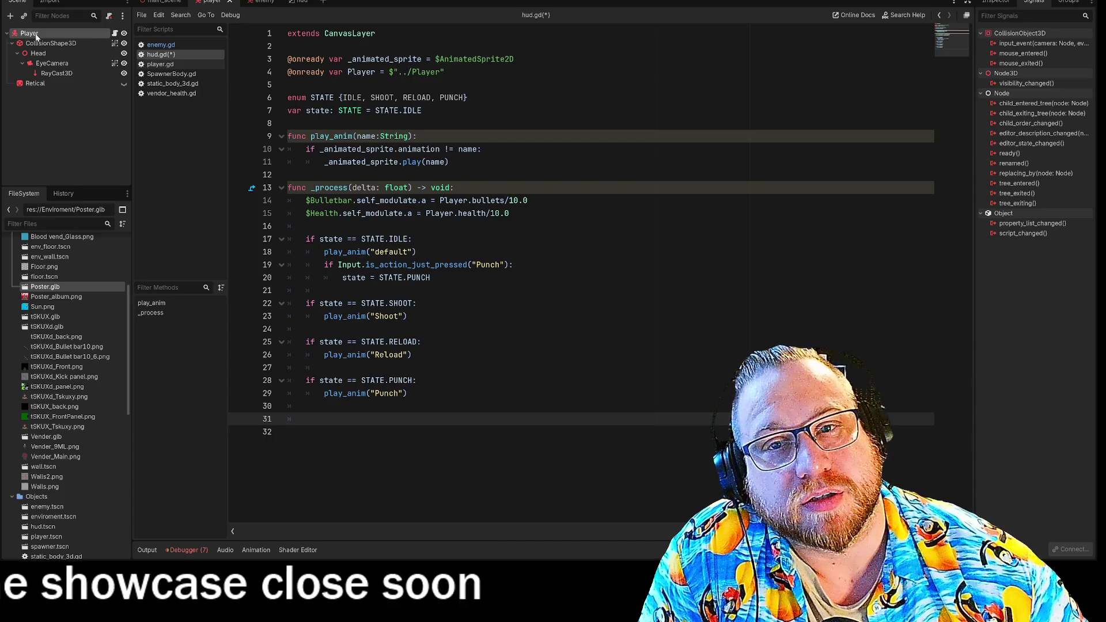
left_click(52, 74)
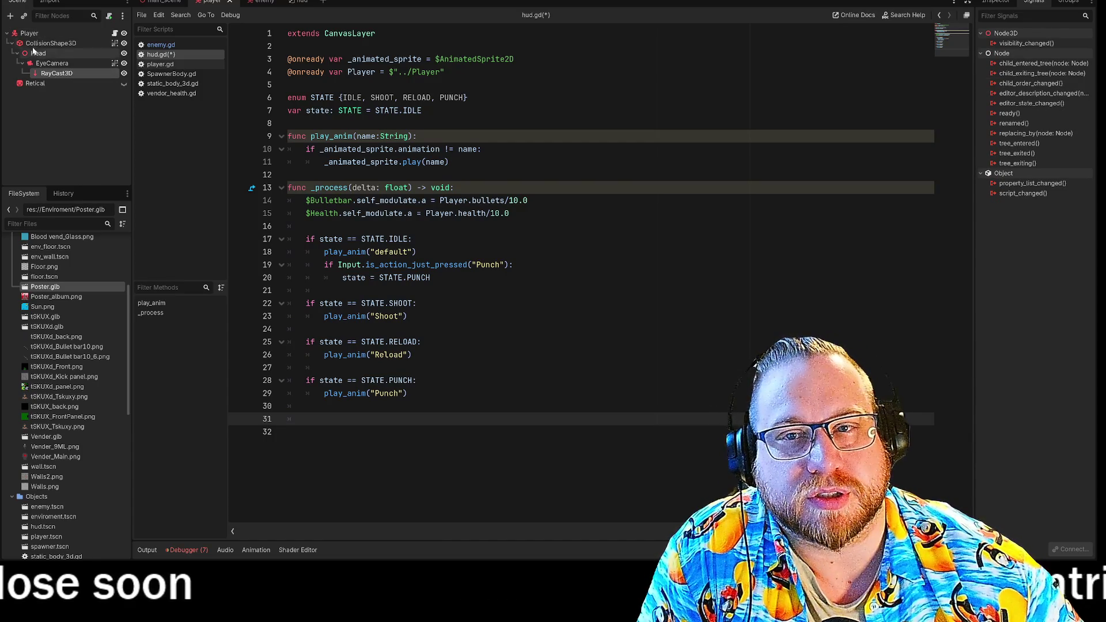
left_click(37, 45)
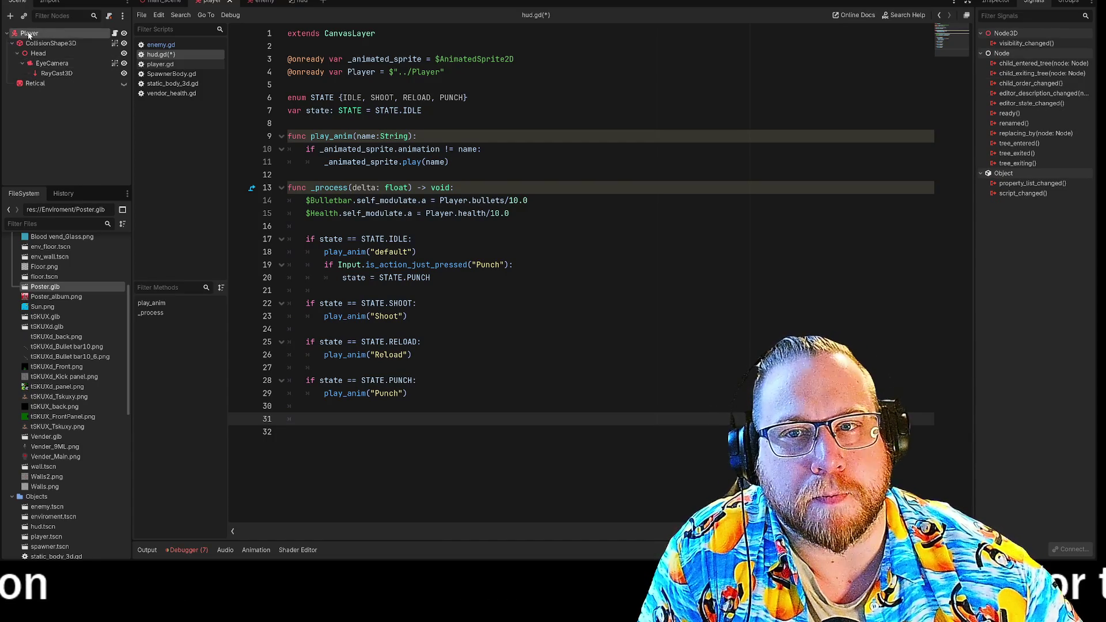
left_click(165, 2)
left_click(34, 43)
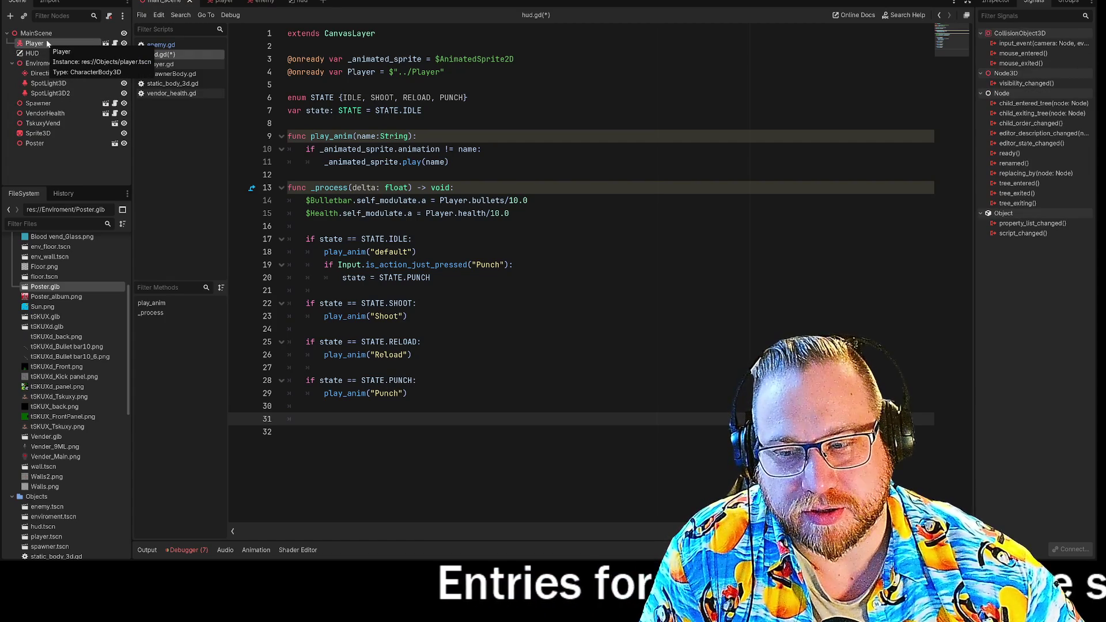
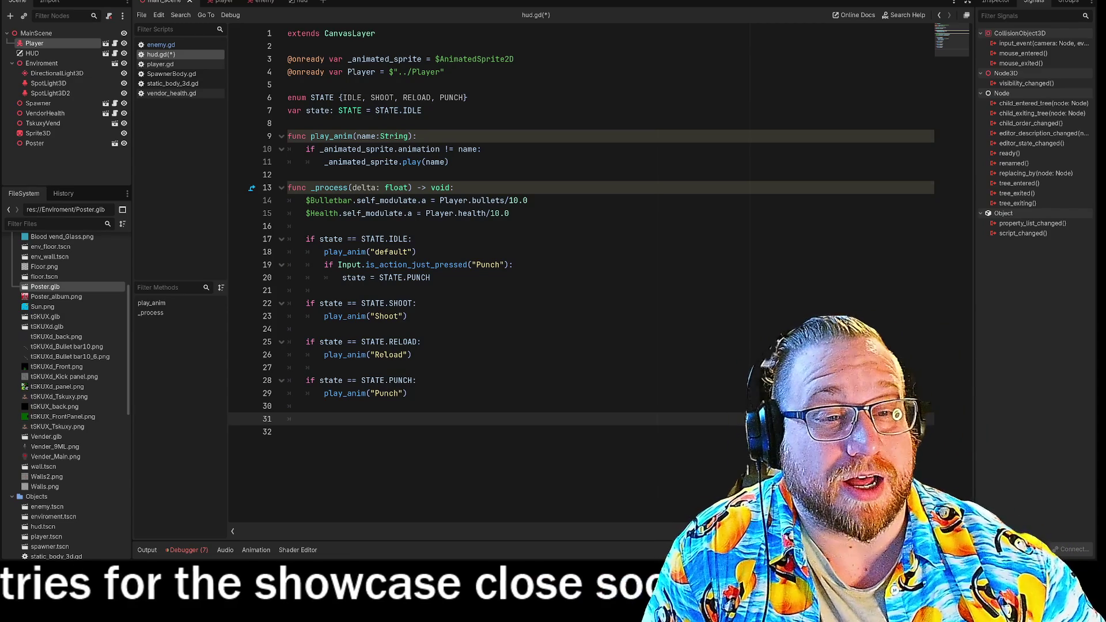
Move through hud.gd to lines 16, 21, 27 and 31
left_click(306, 226)
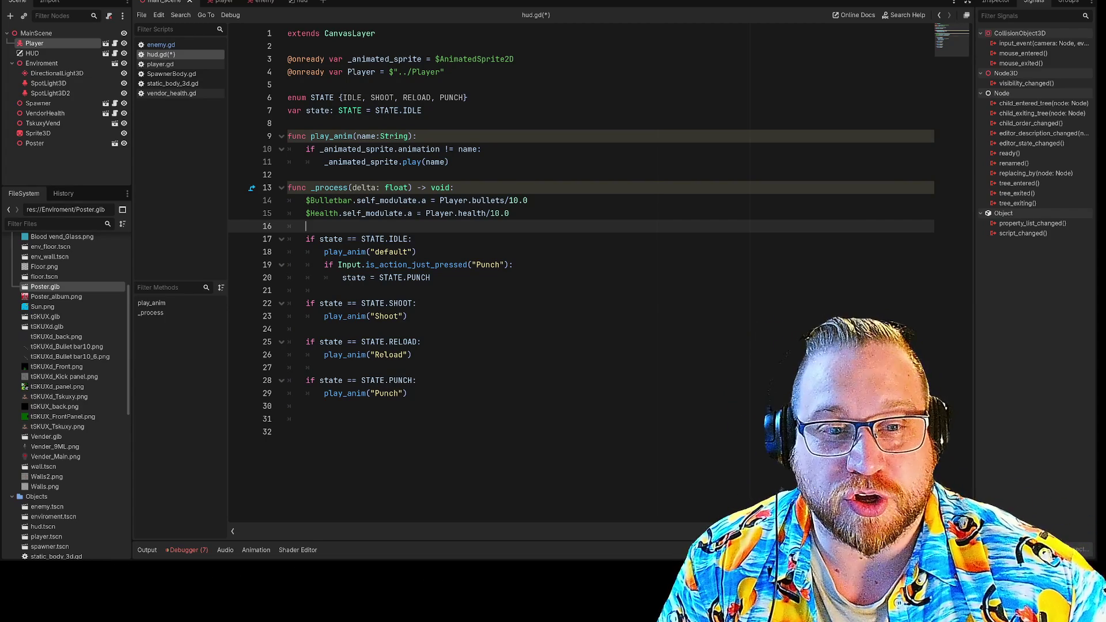
left_click(324, 291)
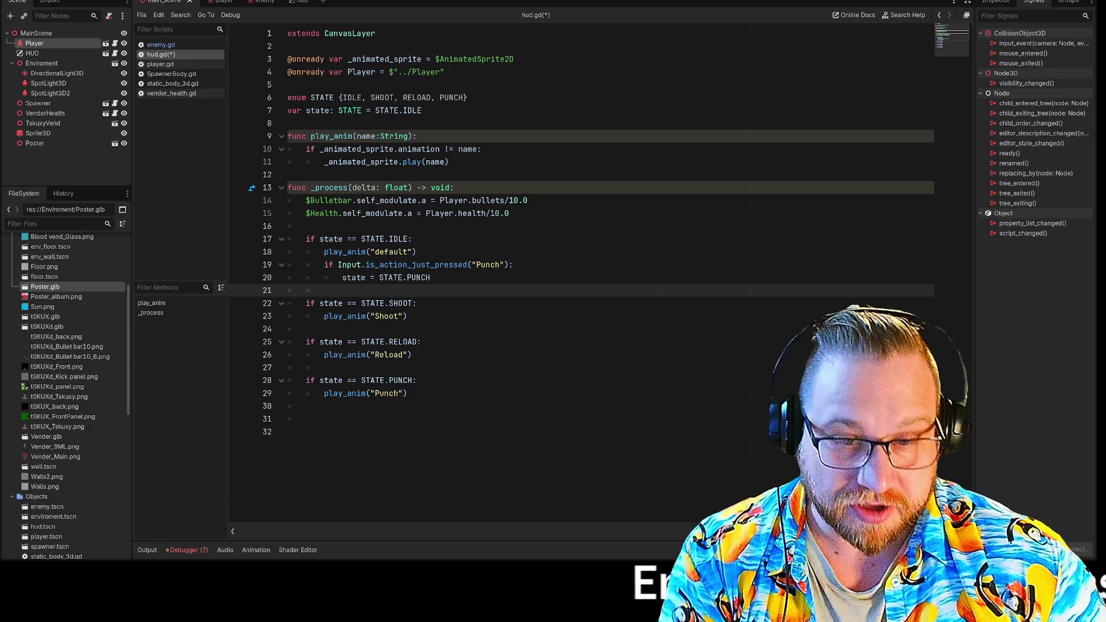
left_click(325, 368)
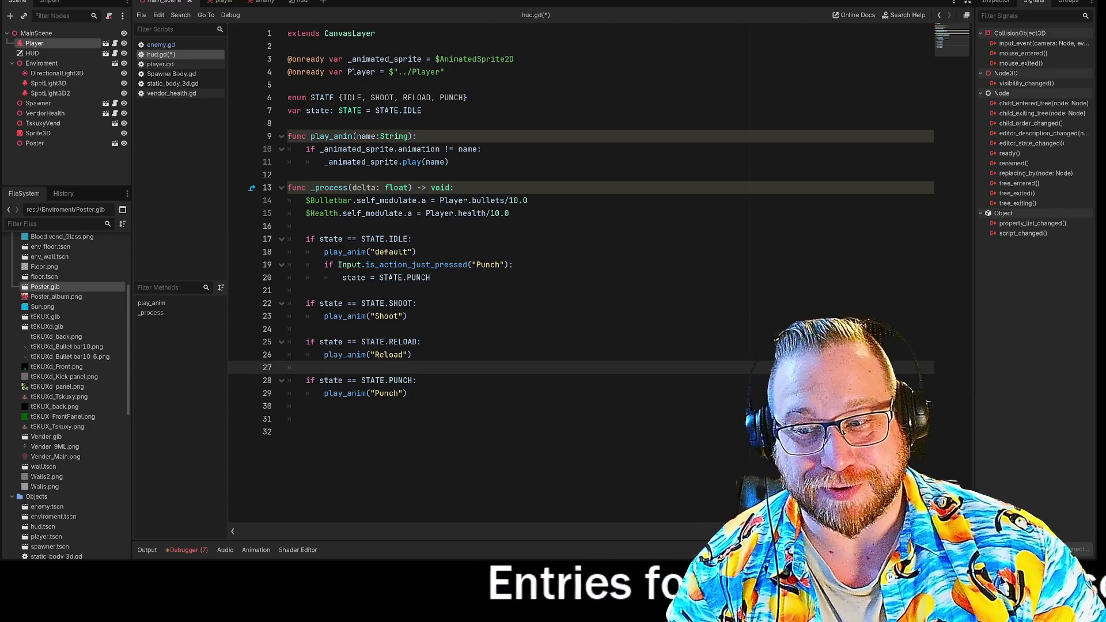
left_click(306, 419)
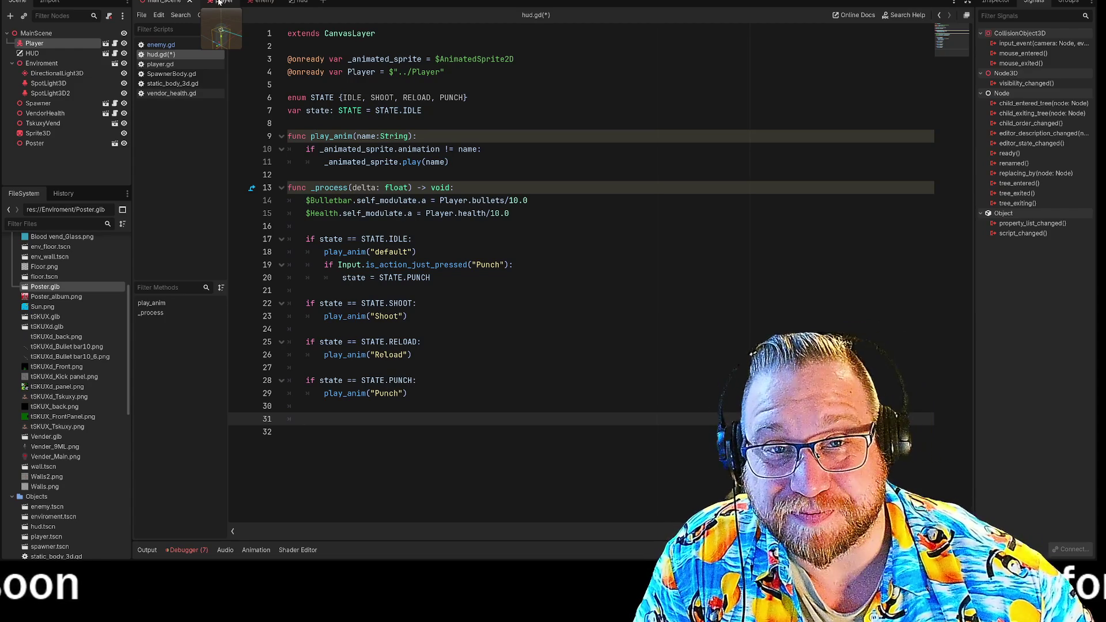
Inspect the enemy scene's AnimationPlayer, Sprite3D and Enemy nodes, then return to the HUD scene
left_click(265, 3)
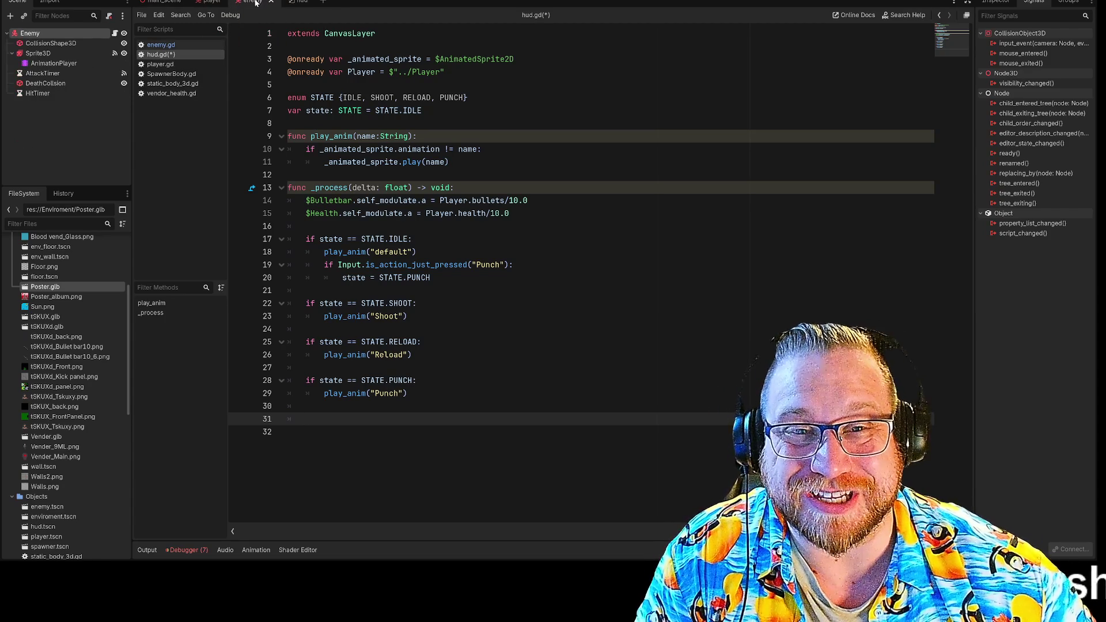
left_click(47, 65)
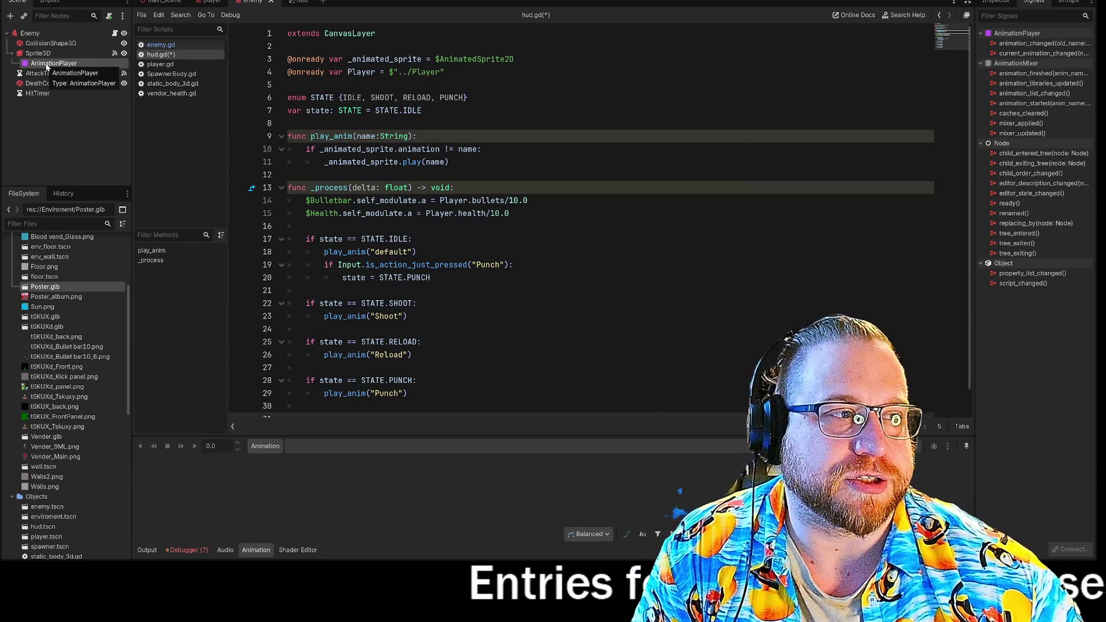
left_click(44, 54)
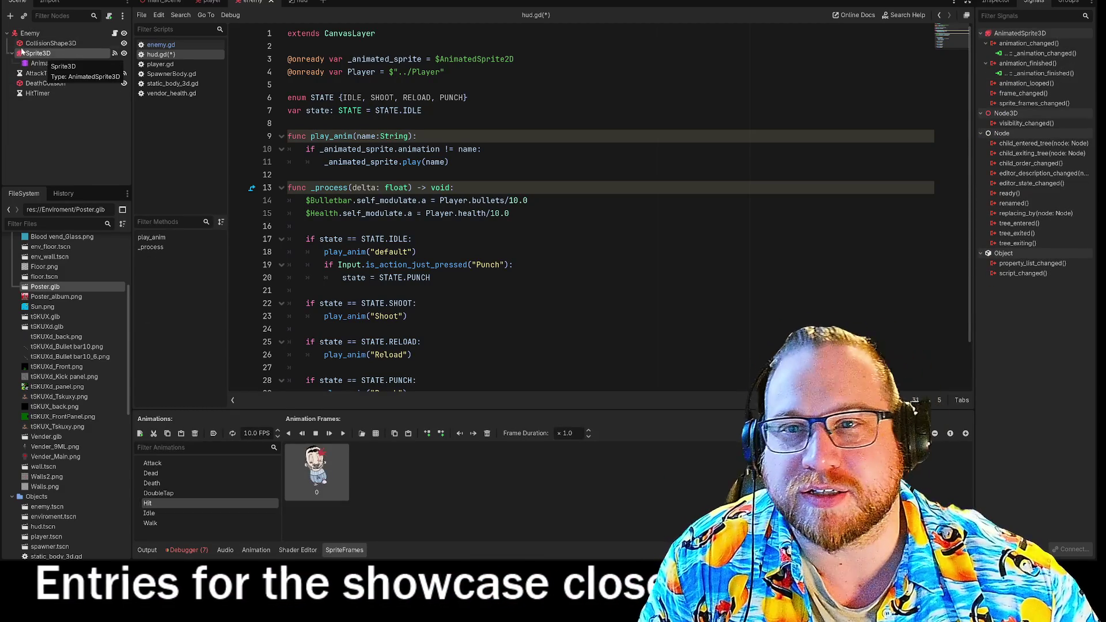
left_click(32, 35)
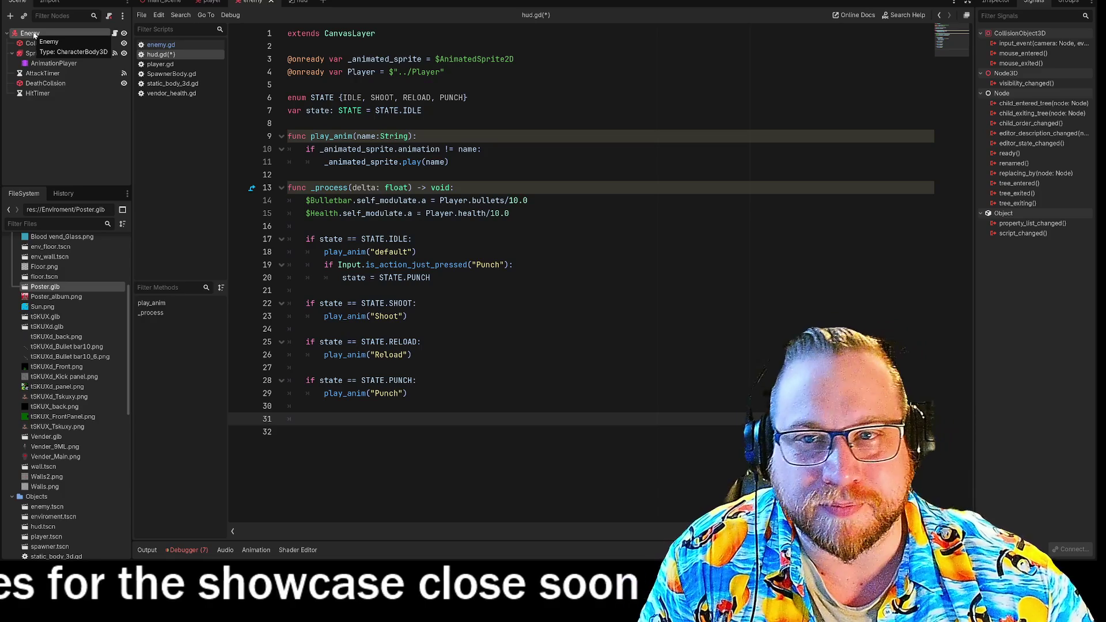
left_click(295, 2)
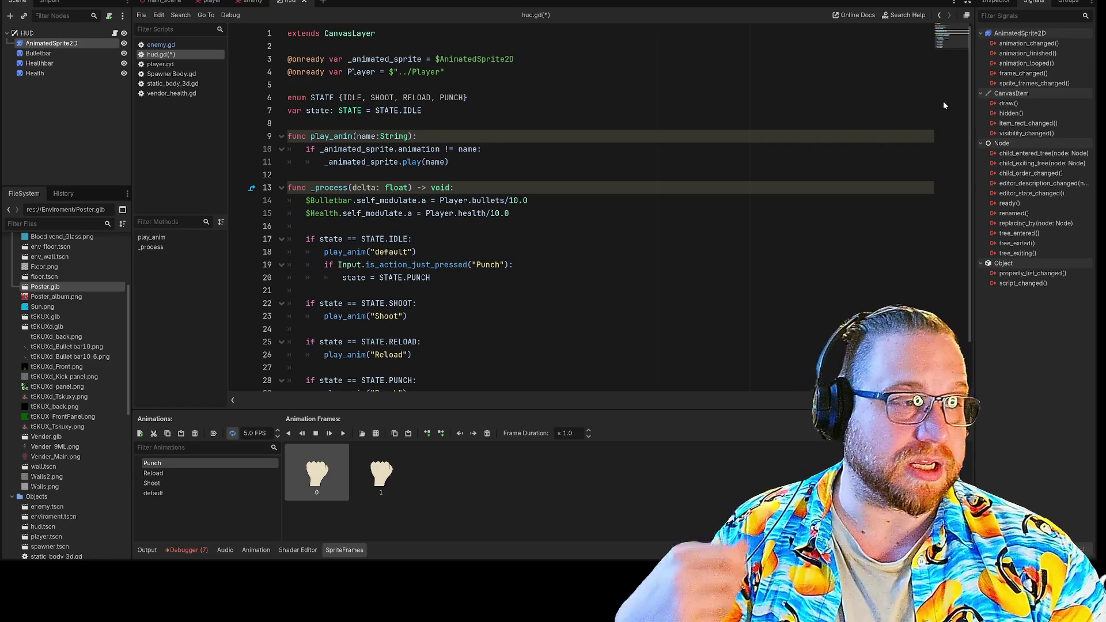
Connect the sprite's animation_finished signal to a receiver named _animation_finished
double_click(1032, 53)
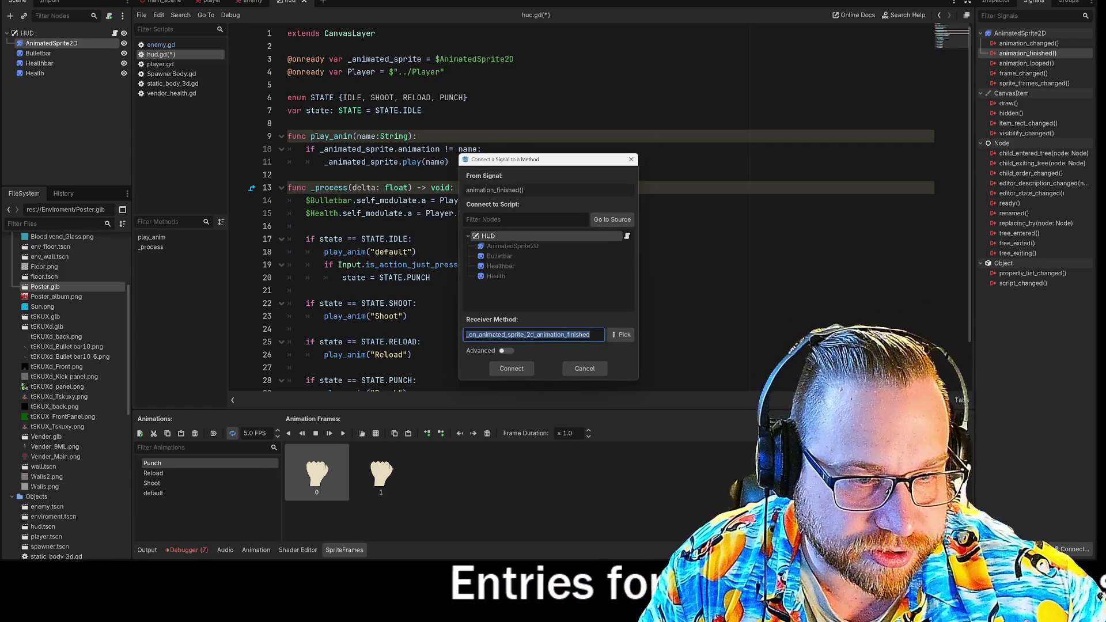
left_click_drag(527, 338, 307, 329)
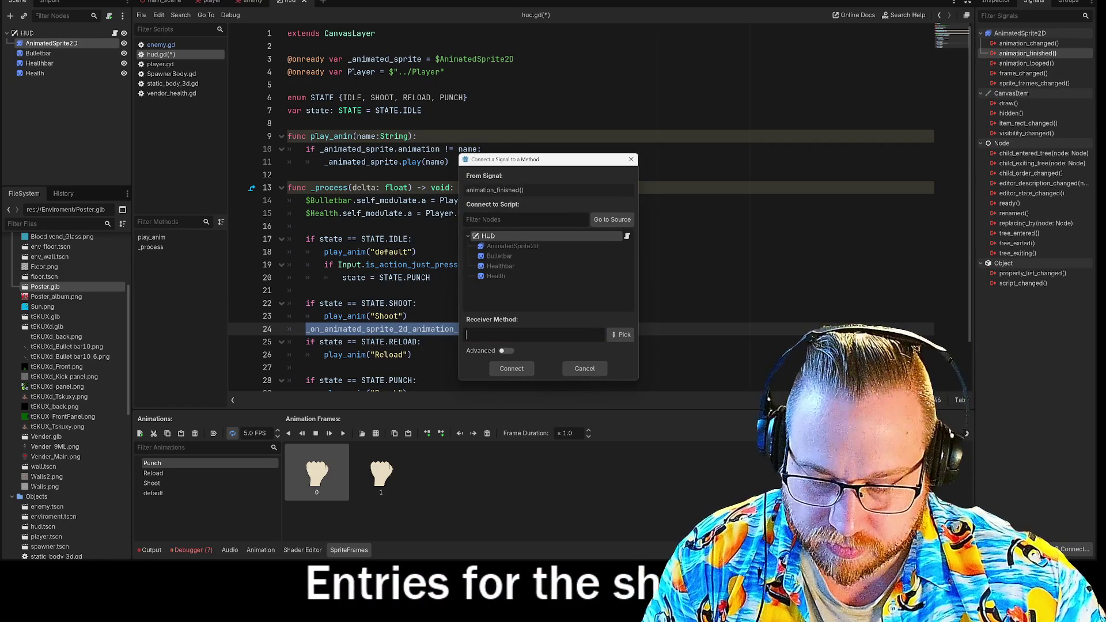
key("ctrl+z")
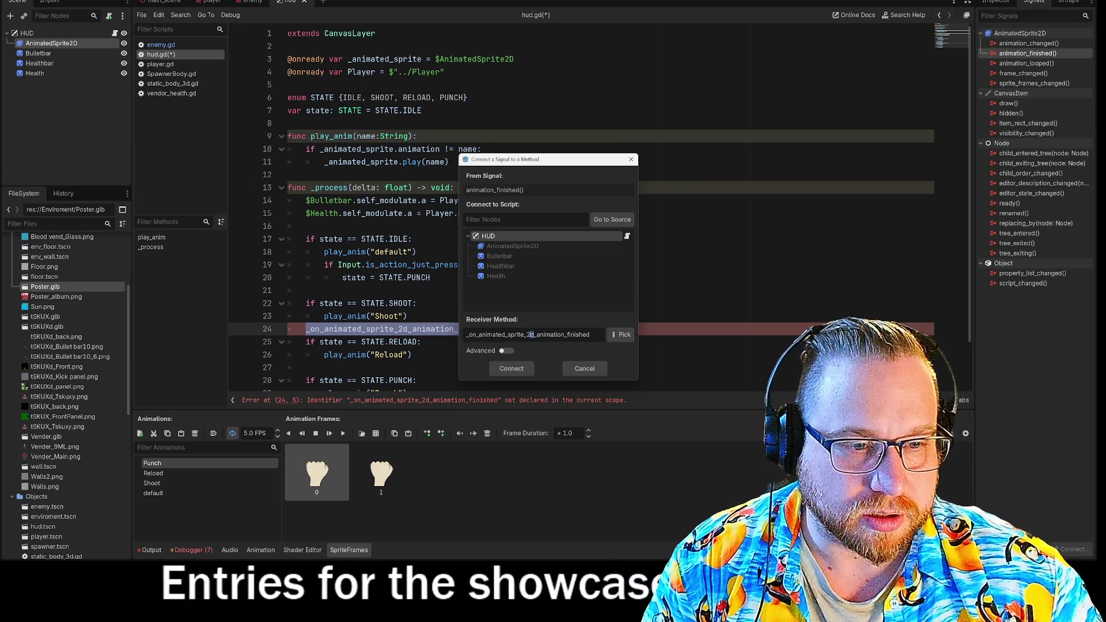
key("BackSpace")
key("BackSpace")
key("BackSpace")
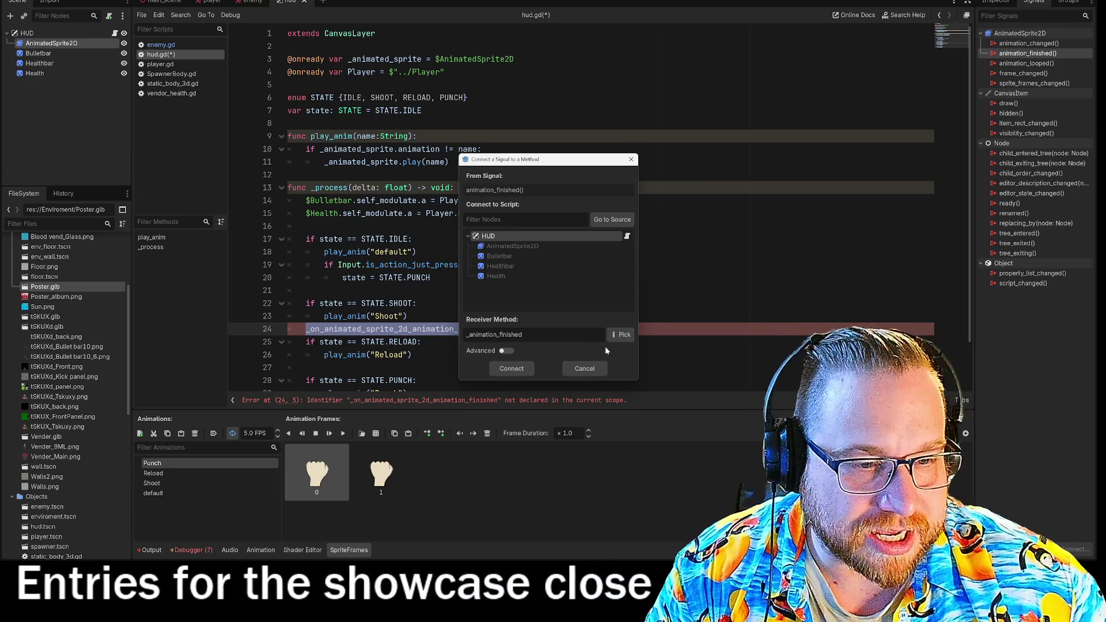
key("Return")
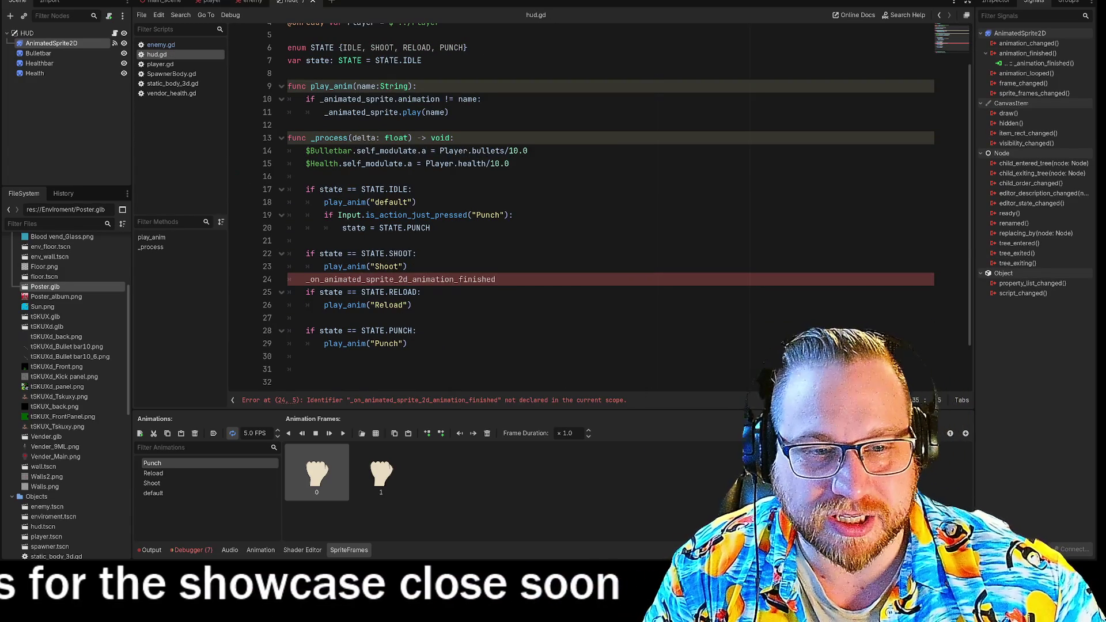
Delete the stray method name and leftover empty line 24 in hud.gd
left_click_drag(497, 279, 274, 281)
key("BackSpace")
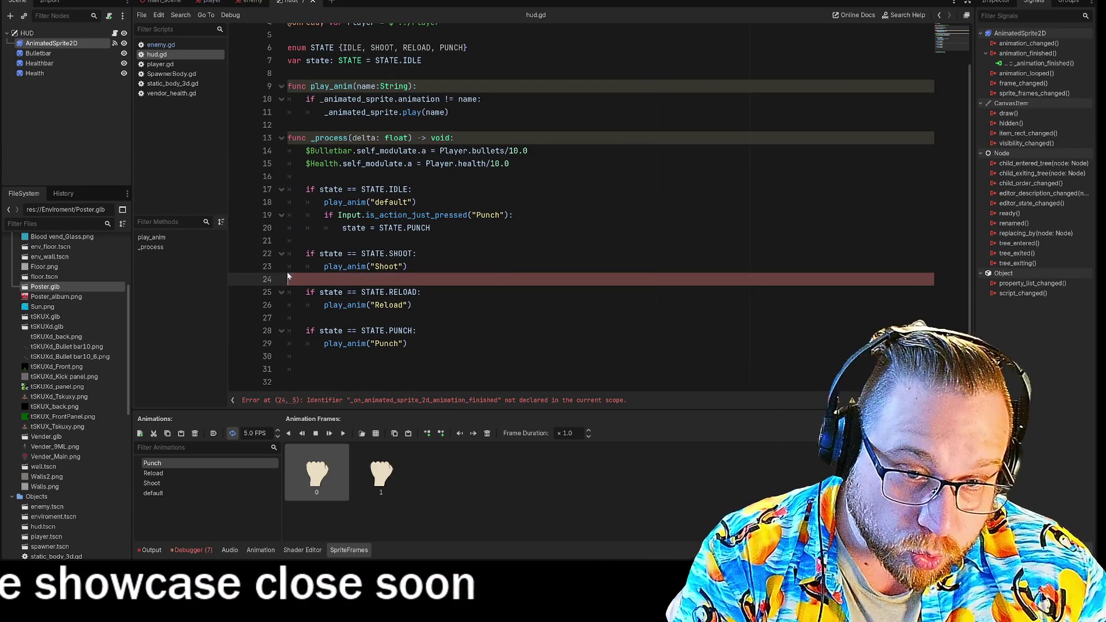
key("BackSpace")
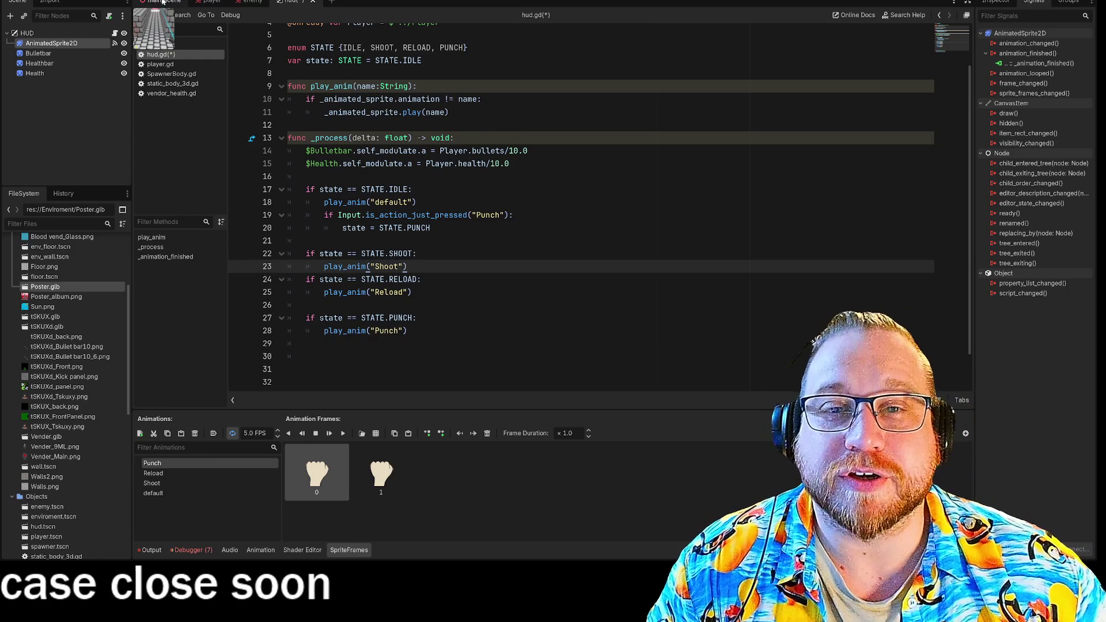
left_click(236, 2)
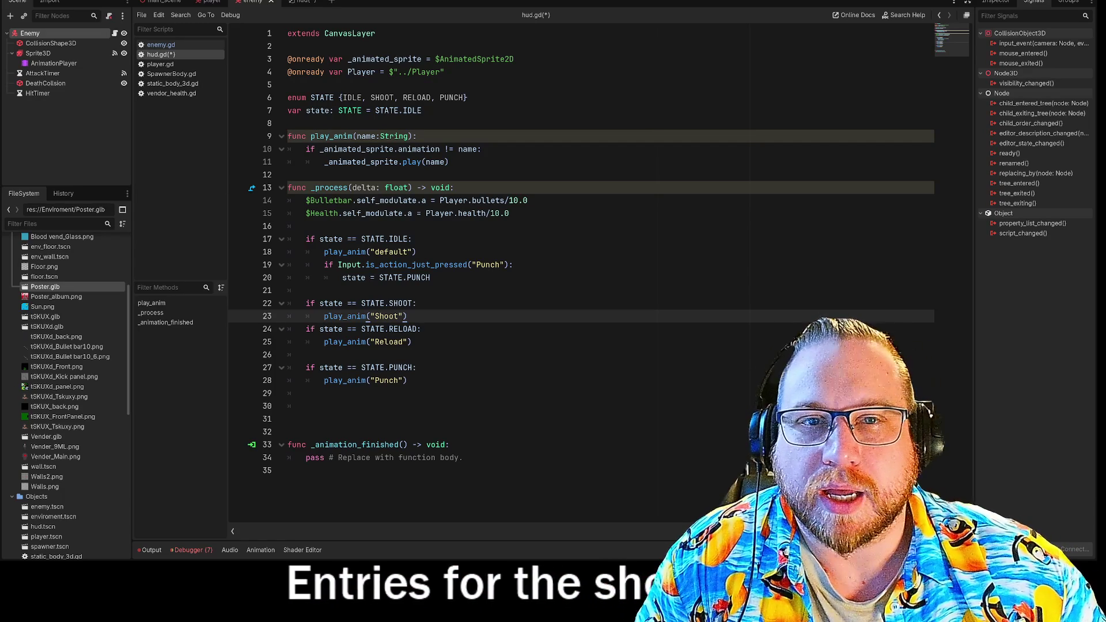
Open enemy.gd in the enemy scene and highlight its animation handler functions
left_click(295, 2)
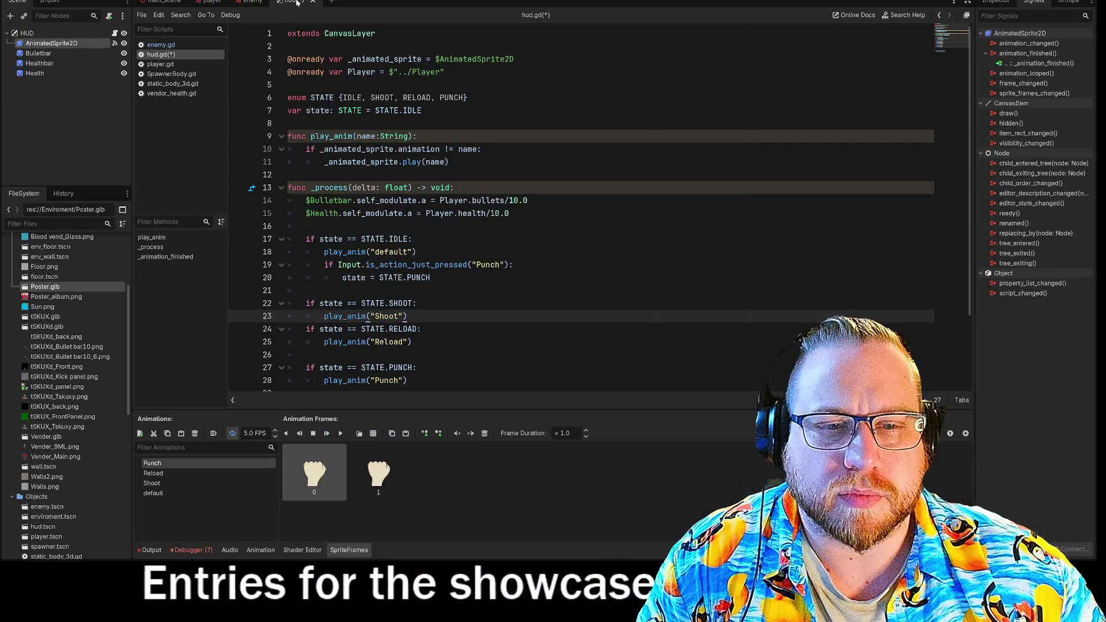
left_click(252, 3)
left_click(299, 2)
left_click(253, 3)
left_click(304, 3)
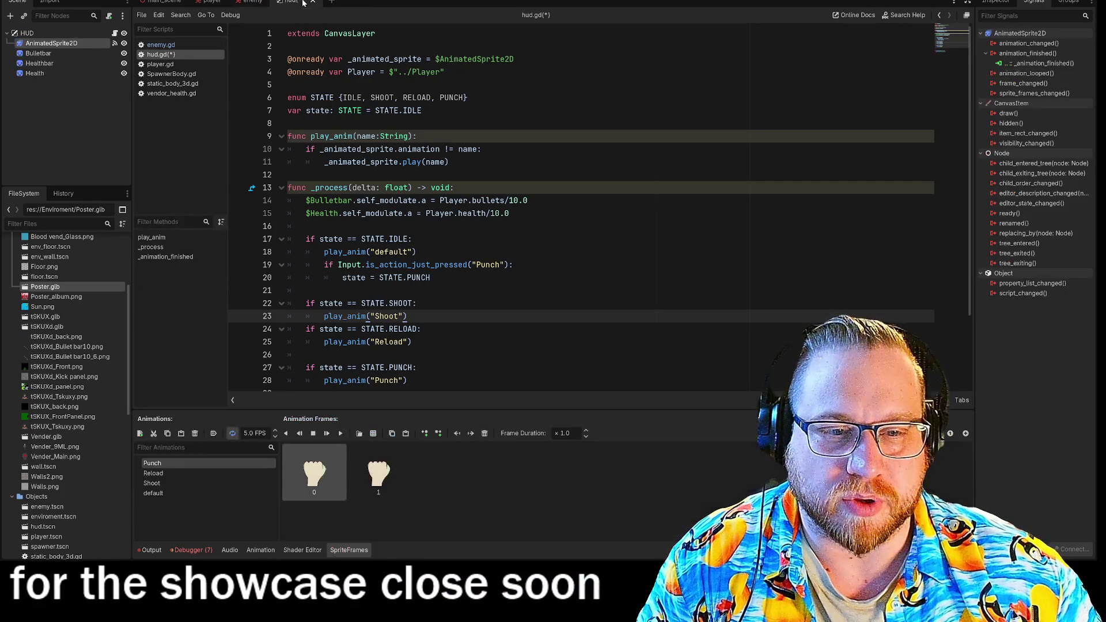
left_click(251, 3)
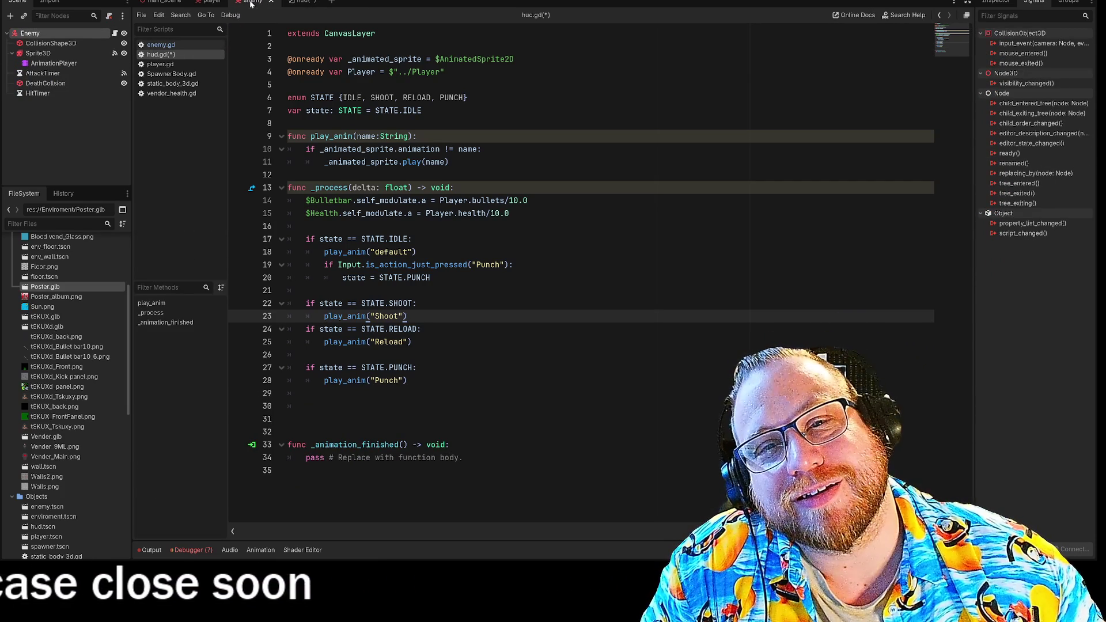
left_click(168, 45)
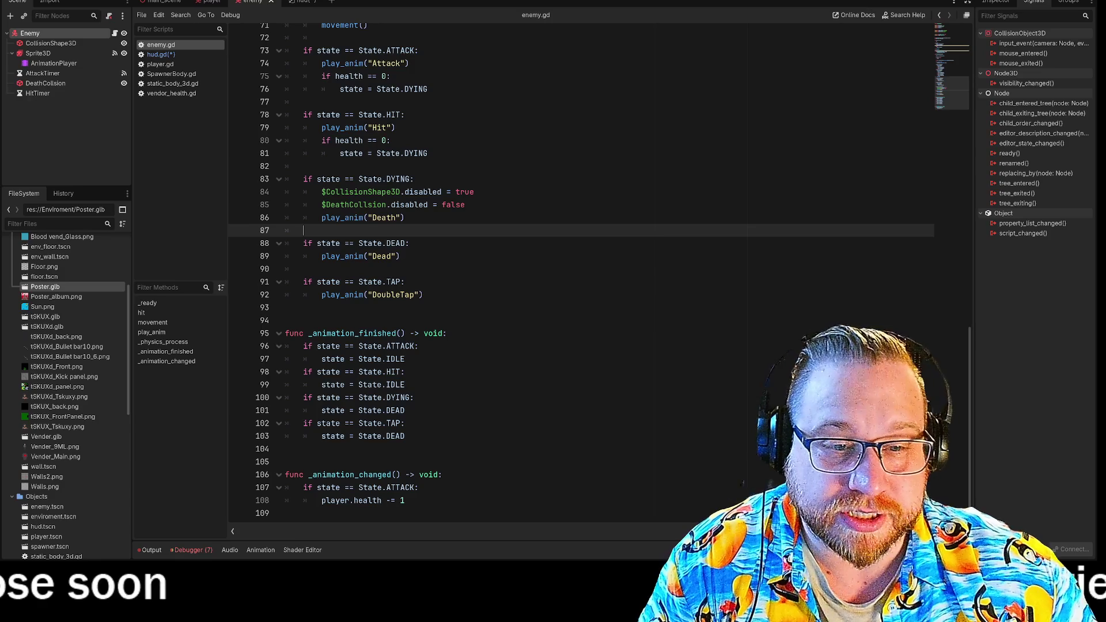
left_click_drag(288, 513, 285, 333)
left_click(415, 385)
Return to the HUD scene and reopen hud.gd at the _animation_finished stub
left_click(302, 2)
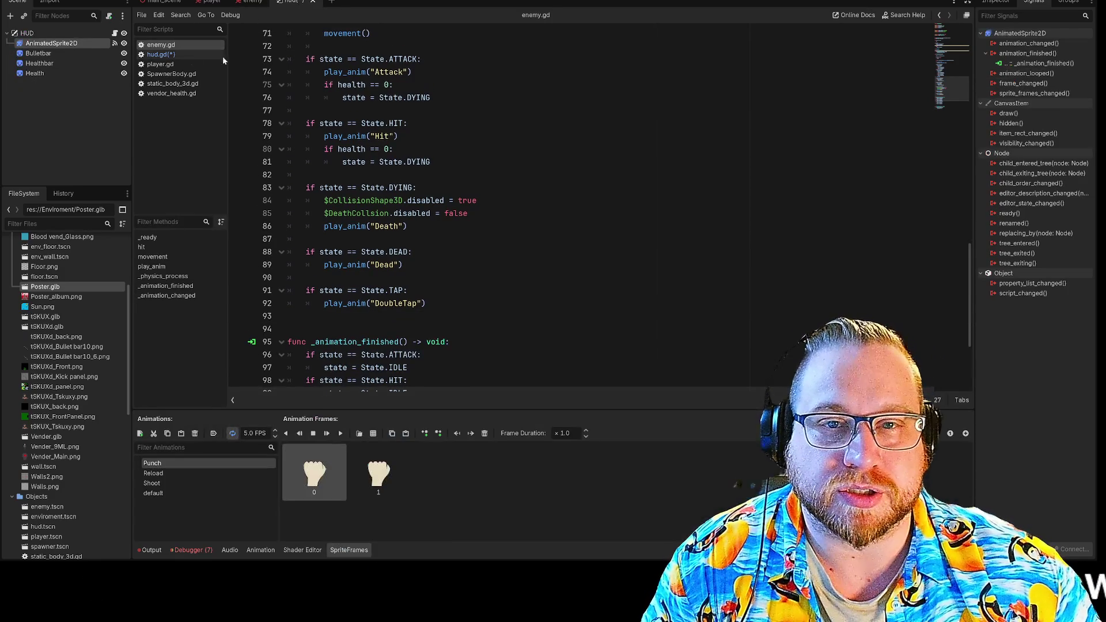
scroll(576, 207, "down", 4)
left_click_drag(288, 202, 408, 279)
left_click(156, 55)
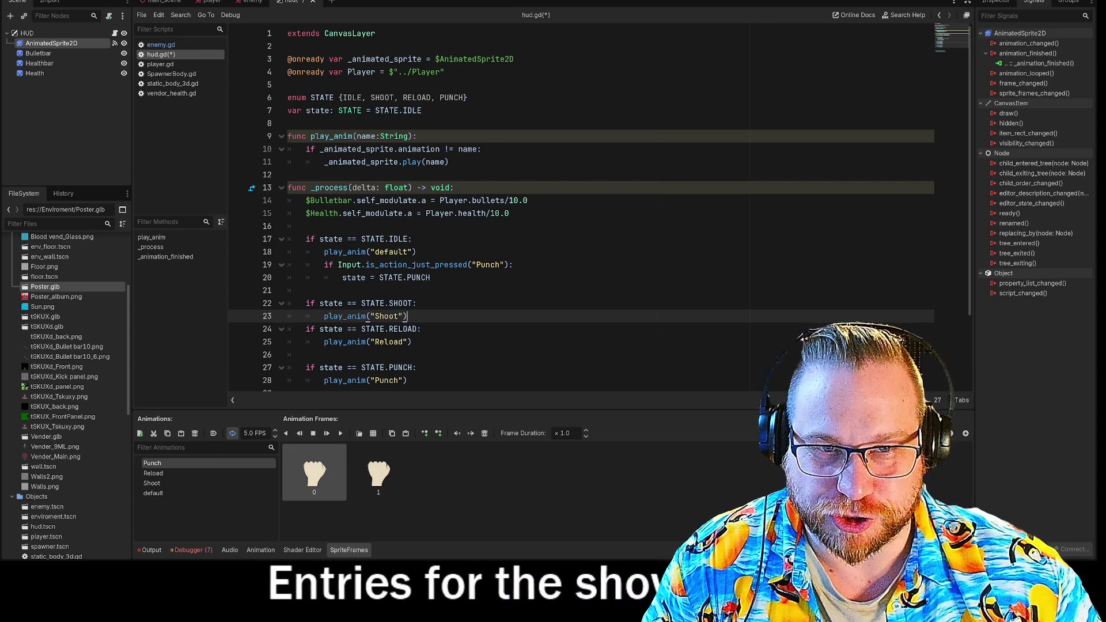
scroll(576, 207, "down", 1)
scroll(577, 208, "down", 2)
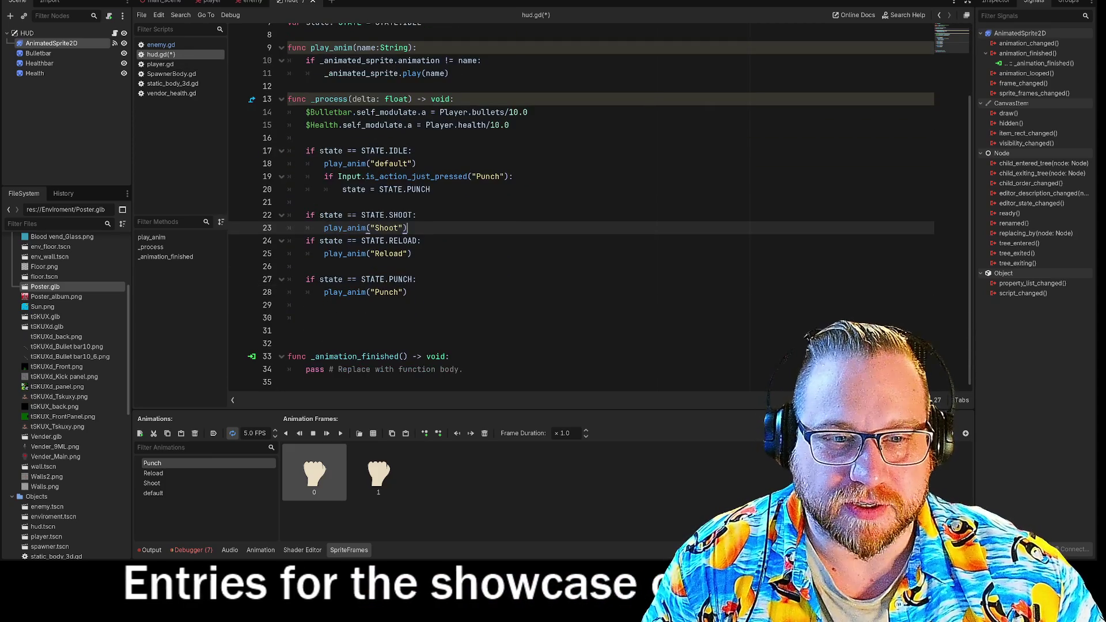
Delete the placeholder pass line from _animation_finished
left_click(464, 370)
key("shift+Home")
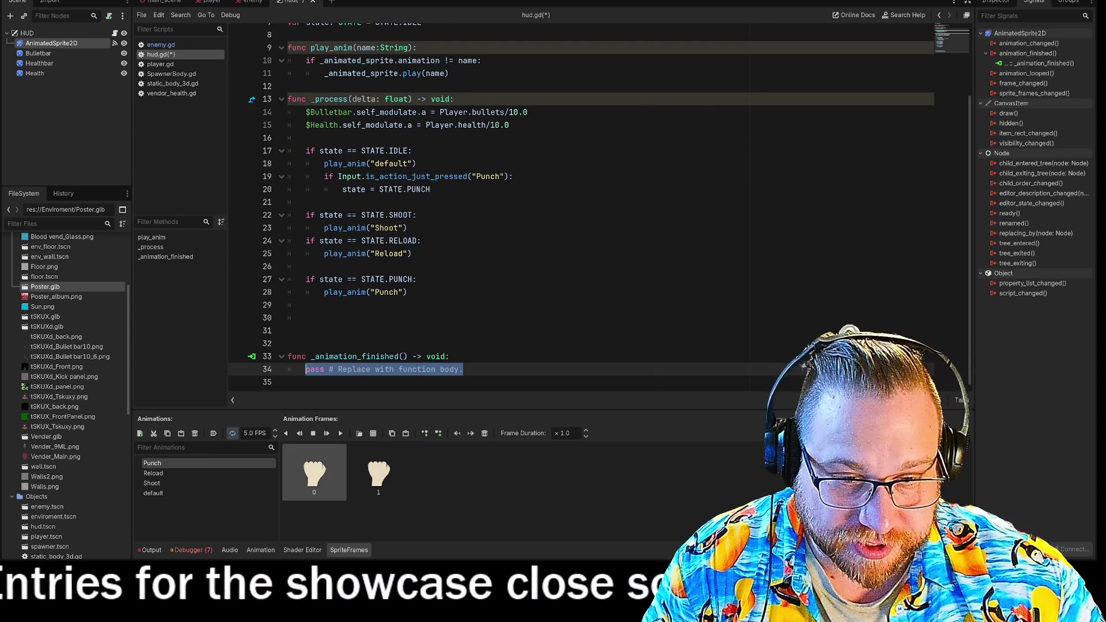
key("BackSpace")
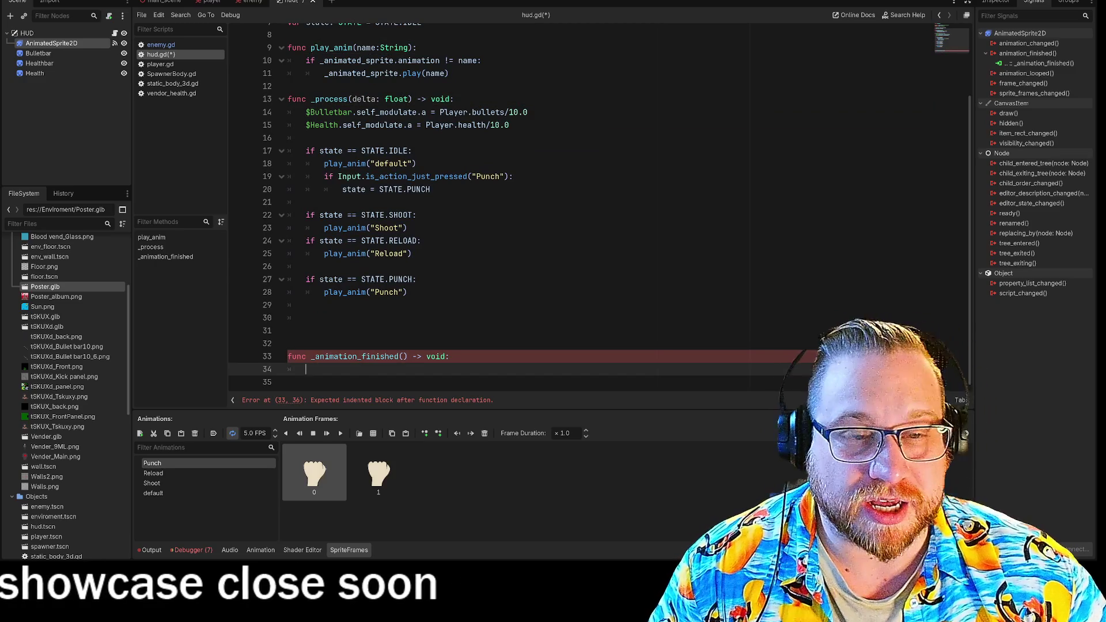
left_click(416, 215)
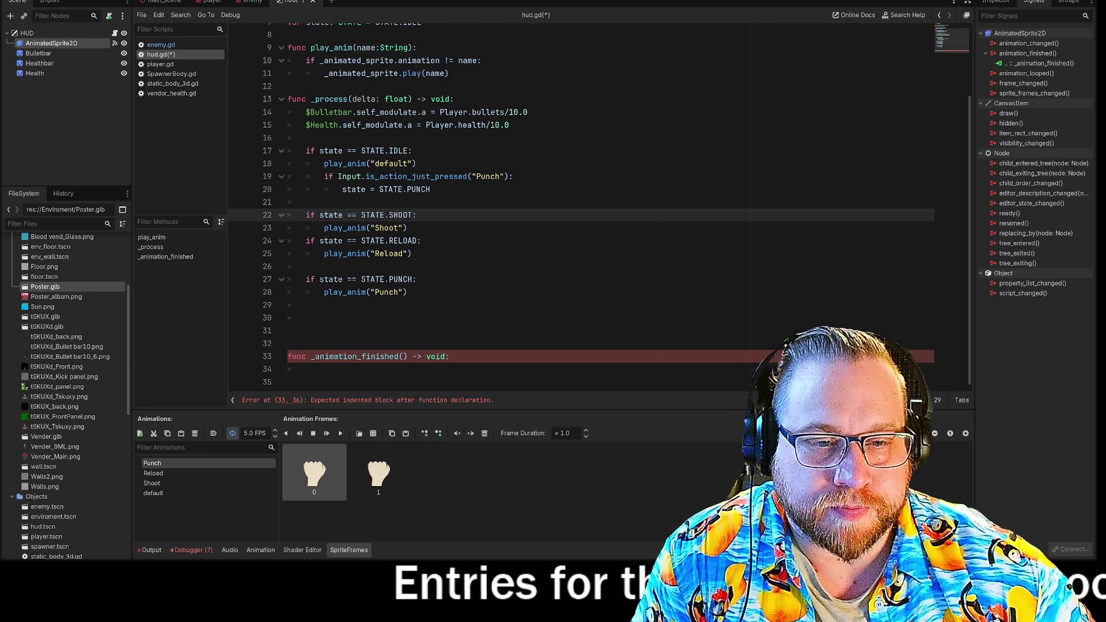
left_click(306, 370)
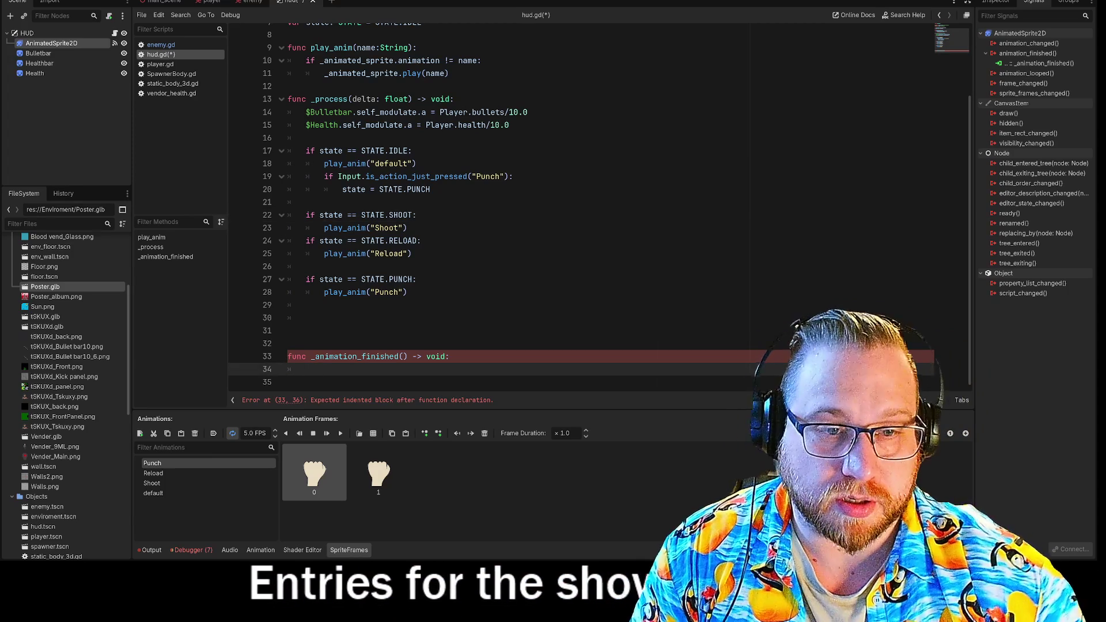
Copy the 'state == STATE.PUNCH' check into _animation_finished
left_click(416, 280)
key("shift+Home")
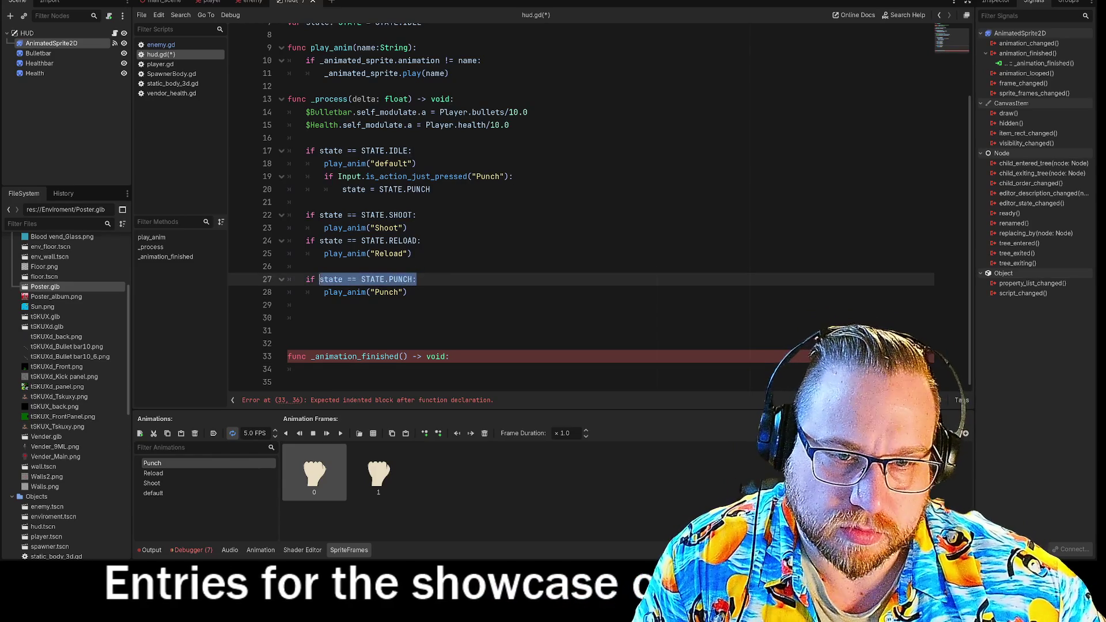
key("ctrl+c")
left_click(306, 369)
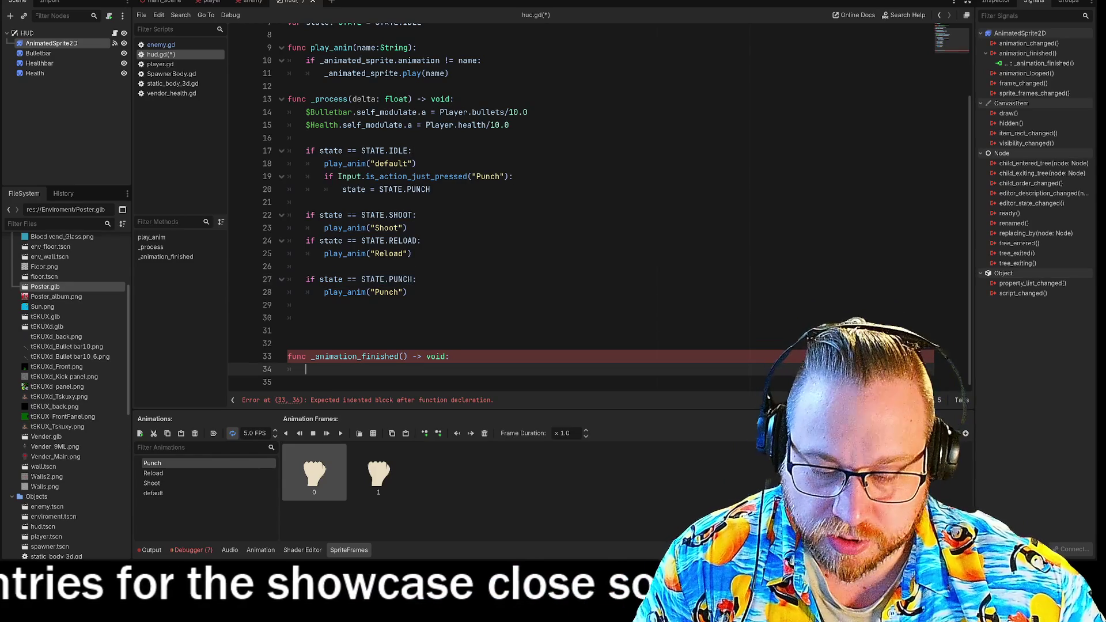
key("ctrl+v")
key("Return")
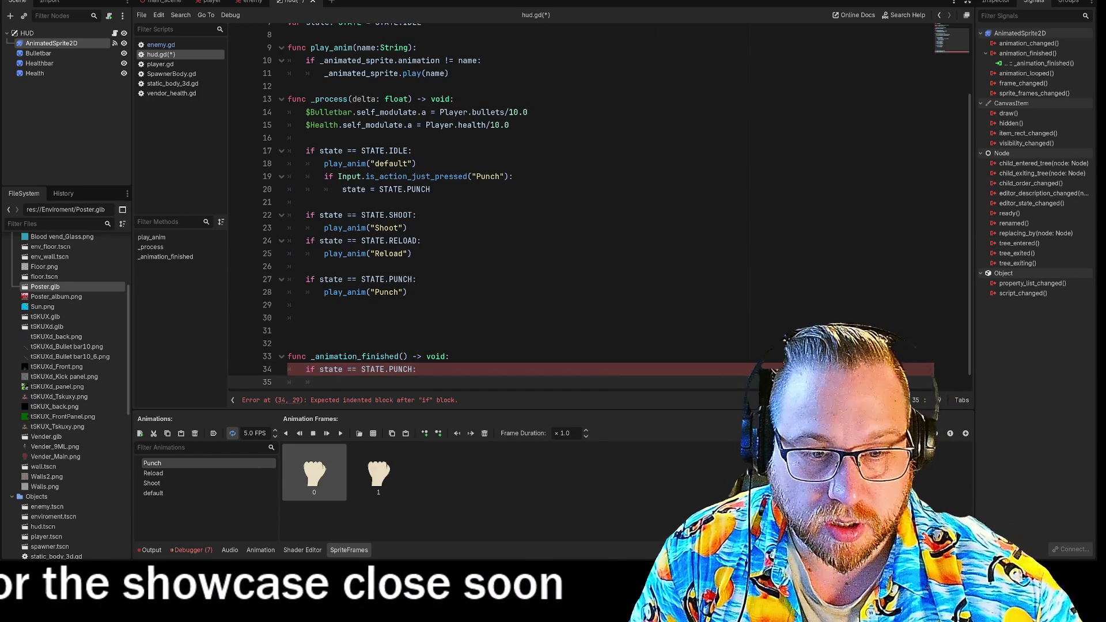
key("Return")
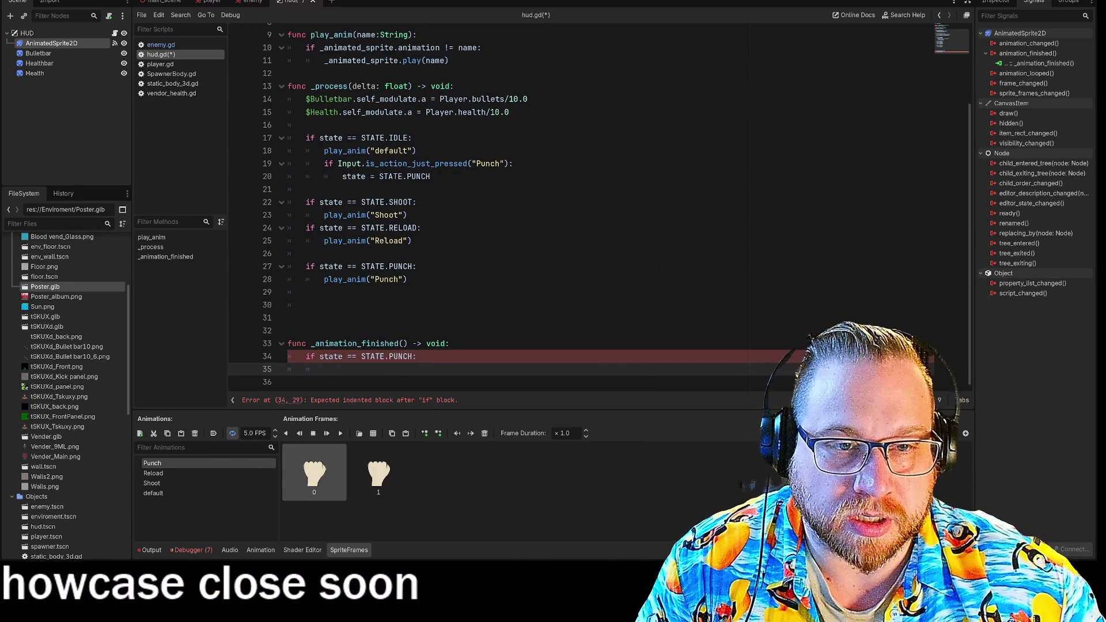
Make the PUNCH check set state = STATE.IDLE
left_click(342, 177)
left_click_drag(342, 176, 406, 176)
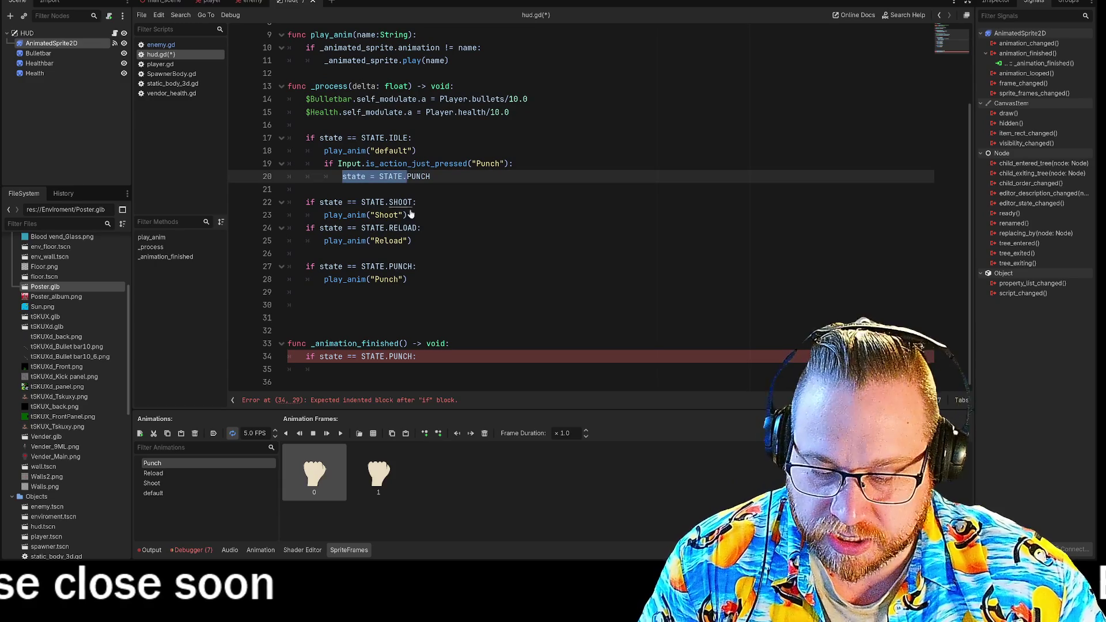
key("ctrl+c")
left_click(346, 370)
key("ctrl+v")
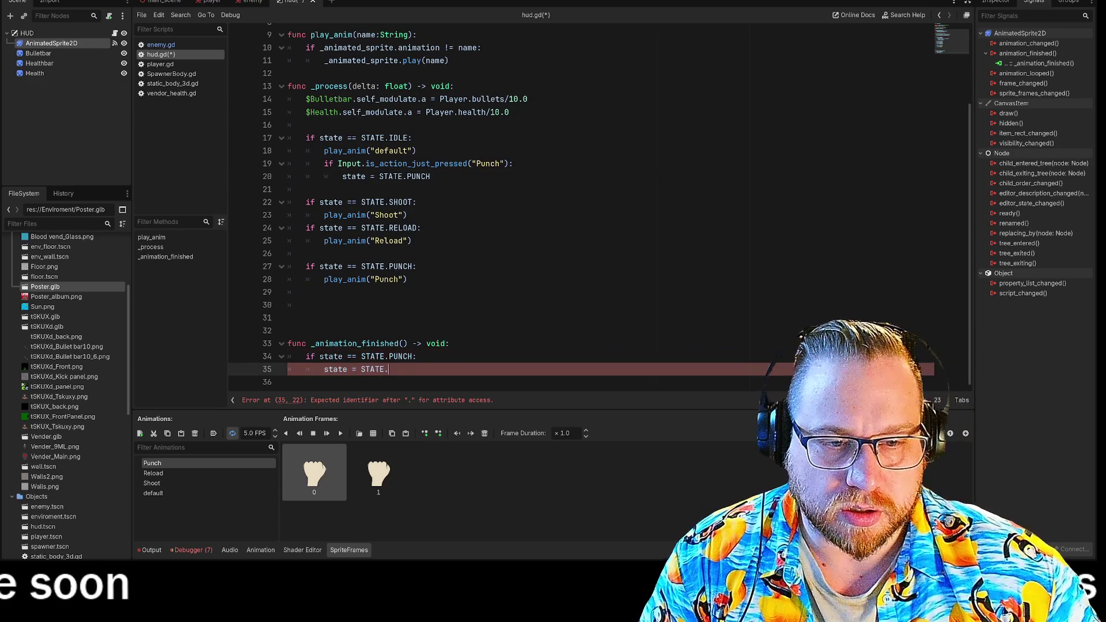
type("IDLE")
key("Return")
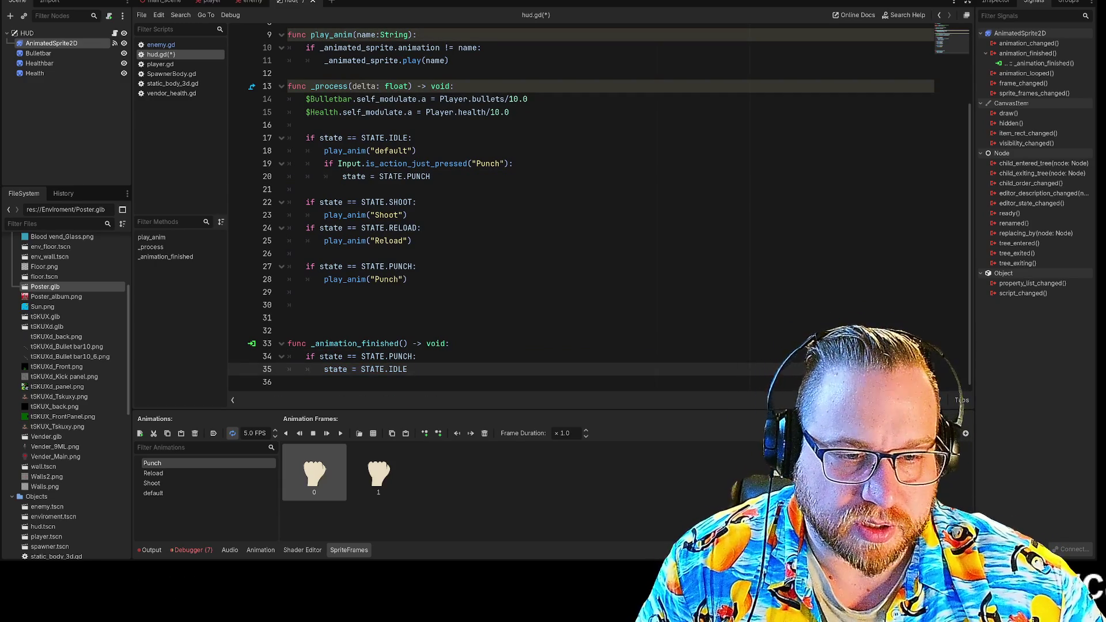
Duplicate the block as a STATE.RELOAD check returning to IDLE
key("shift+Up")
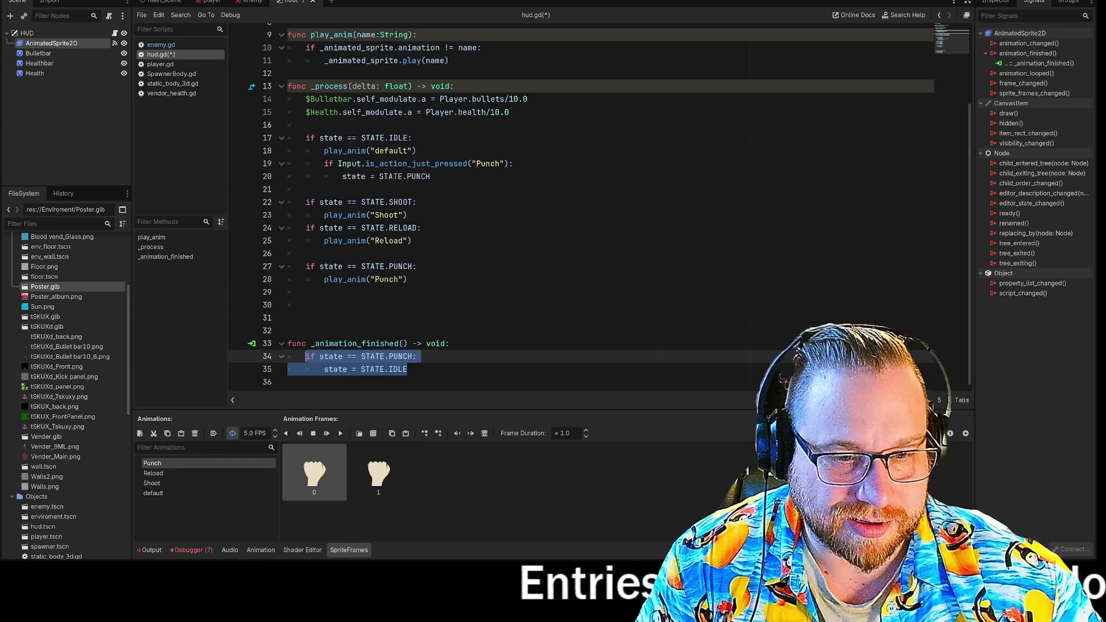
key("Down")
key("Down")
key("ctrl+v")
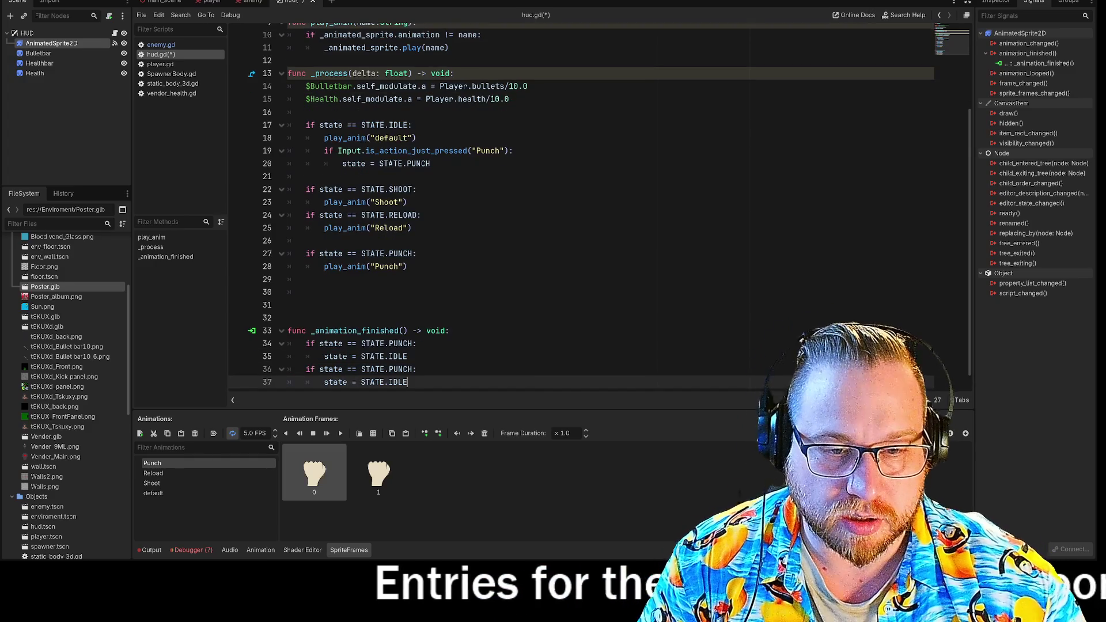
double_click(398, 370)
type("Re")
key("Return")
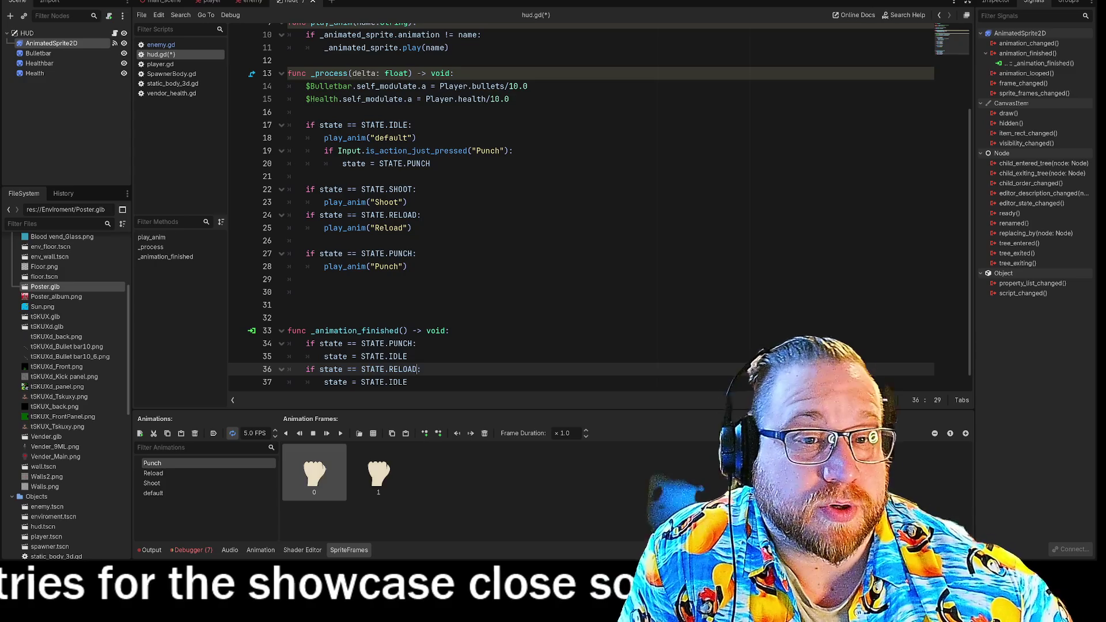
Paste a third copy and turn it into the STATE.SHOOT check returning to IDLE
scroll(577, 208, "down", 1)
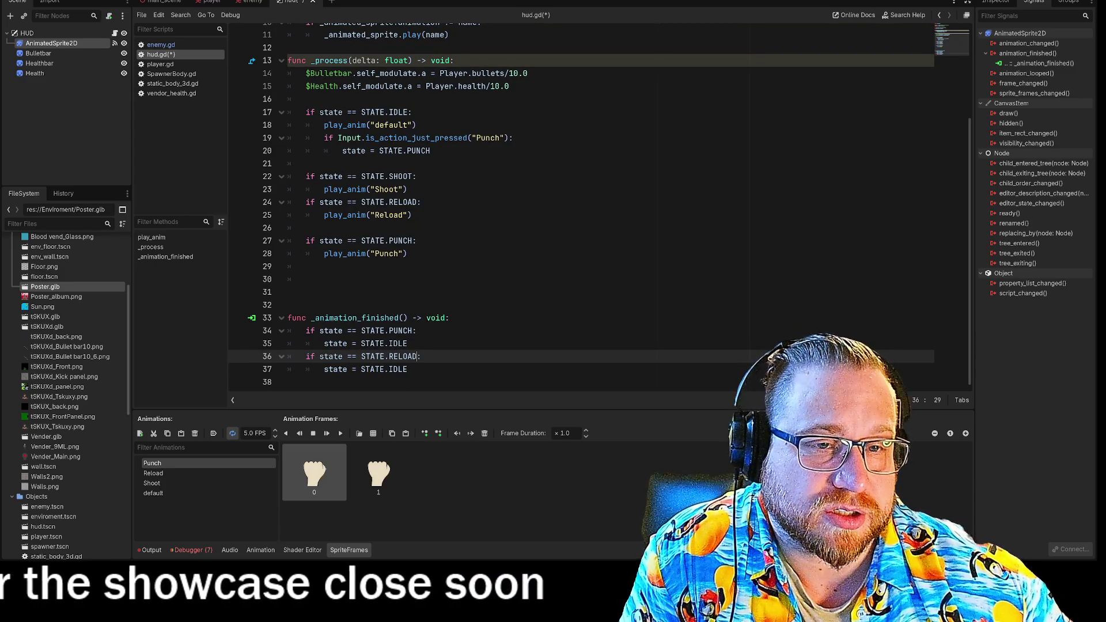
left_click(408, 369)
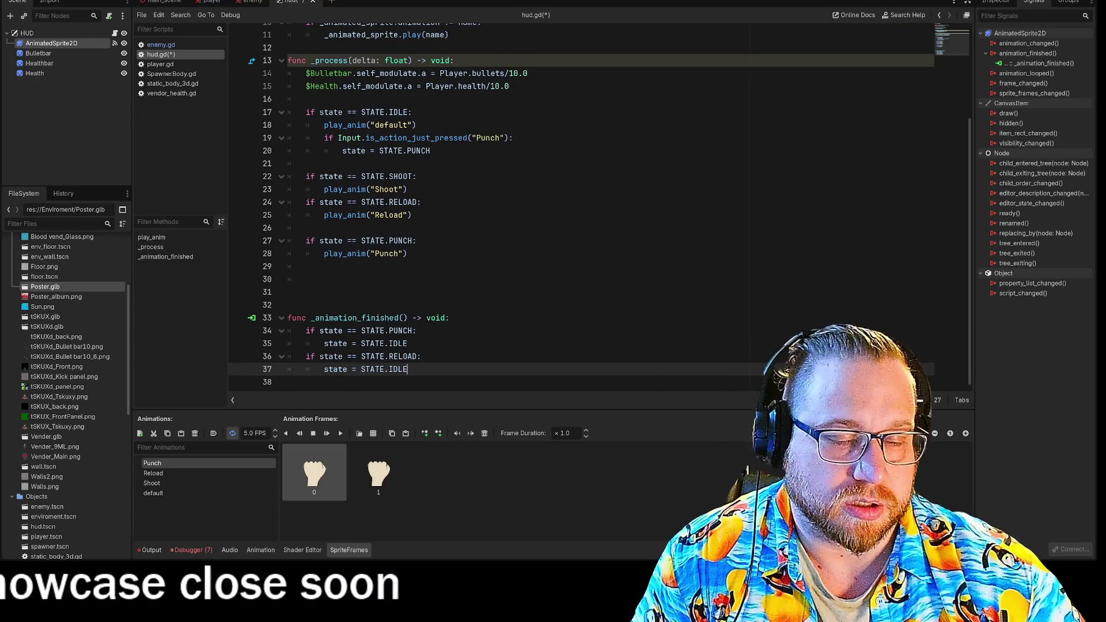
key("Down")
key("Tab")
key("ctrl+v")
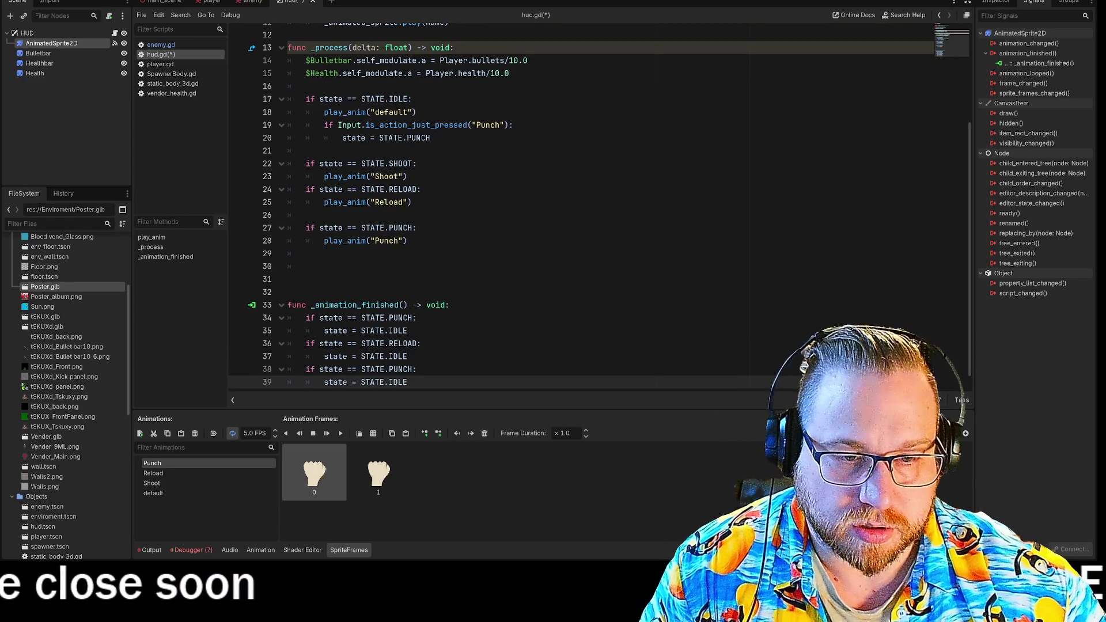
left_click(398, 370)
type("h")
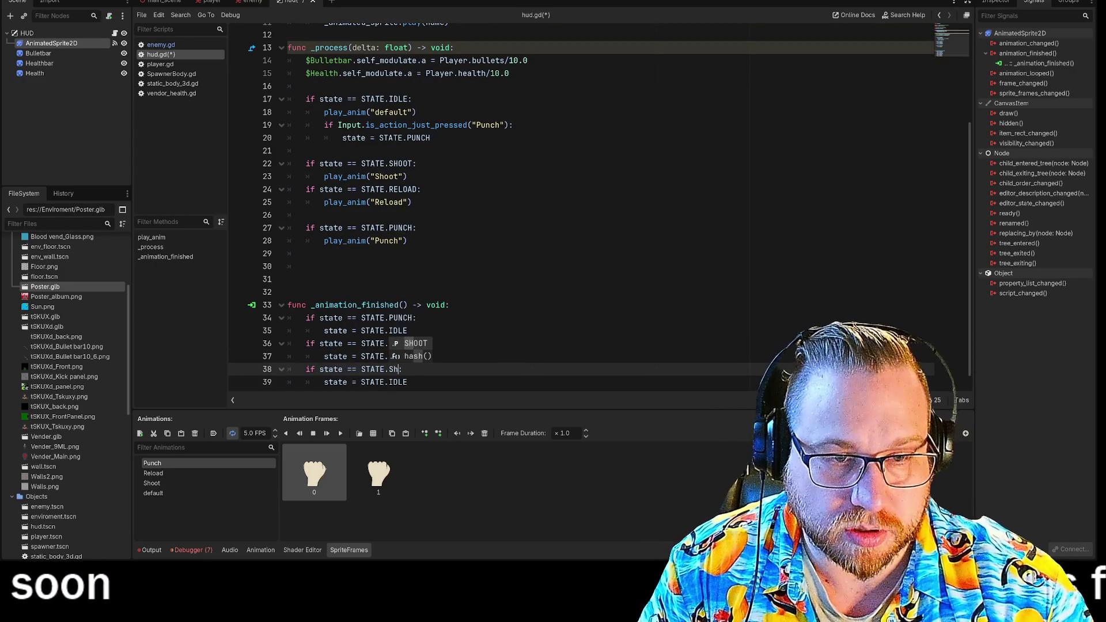
left_click(408, 331)
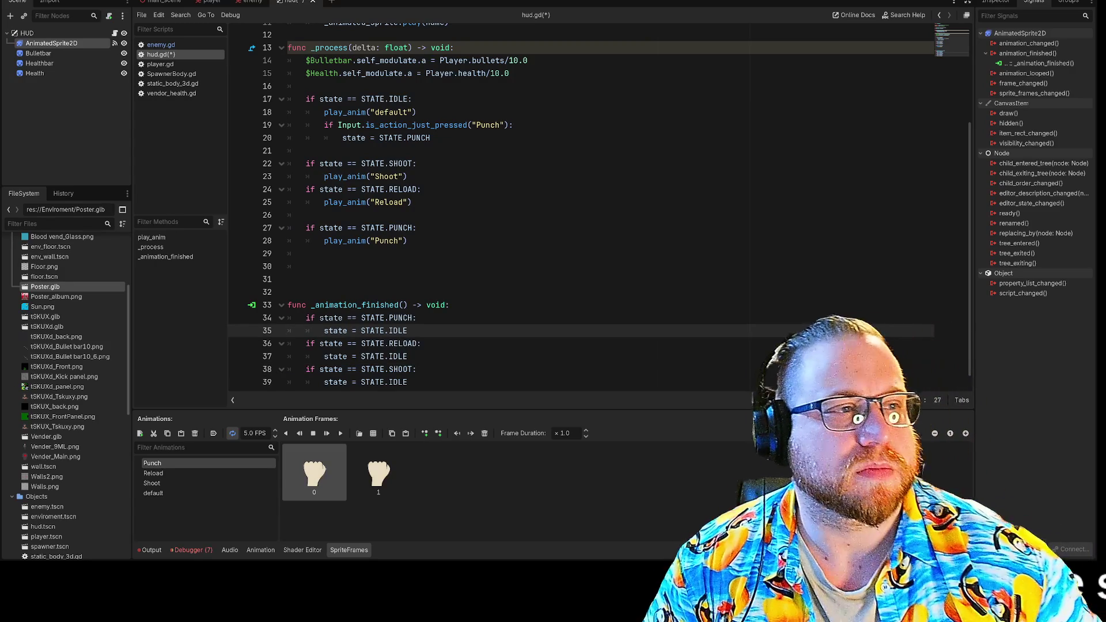
Review the idle and PUNCH branches, selecting the Punch animation call on line 28
scroll(600, 204, "up", 1)
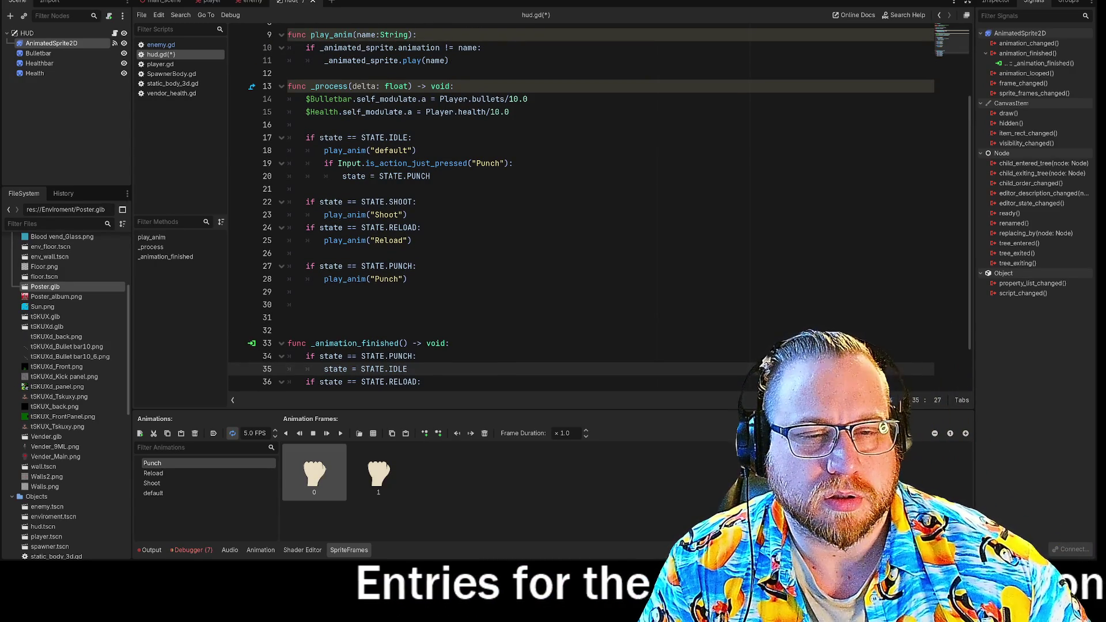
left_click(416, 151)
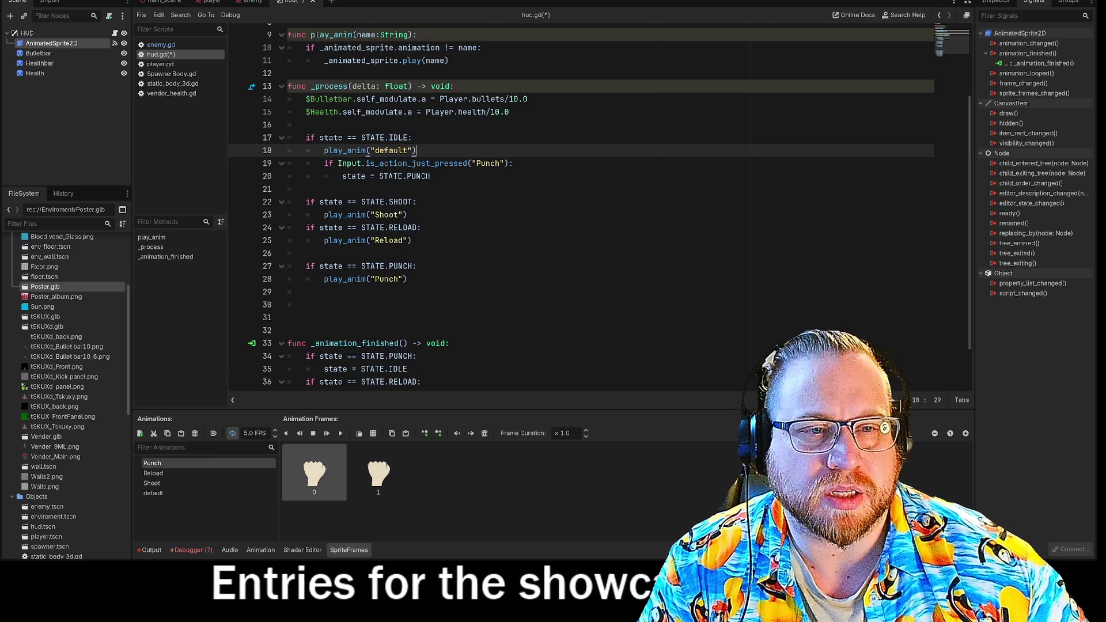
left_click_drag(325, 176, 431, 176)
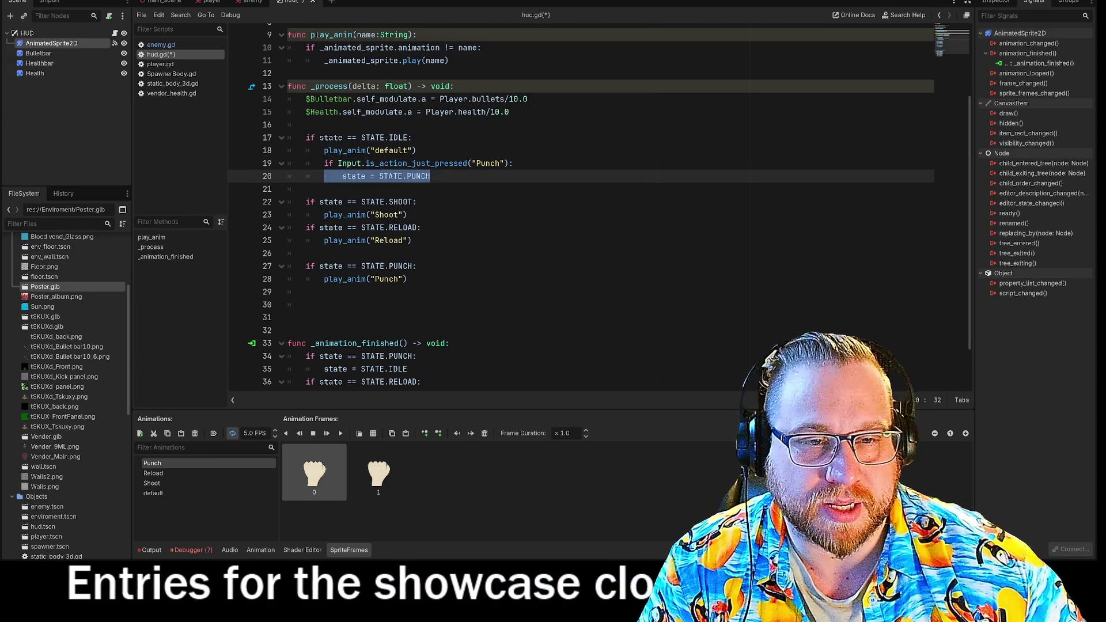
key("Right")
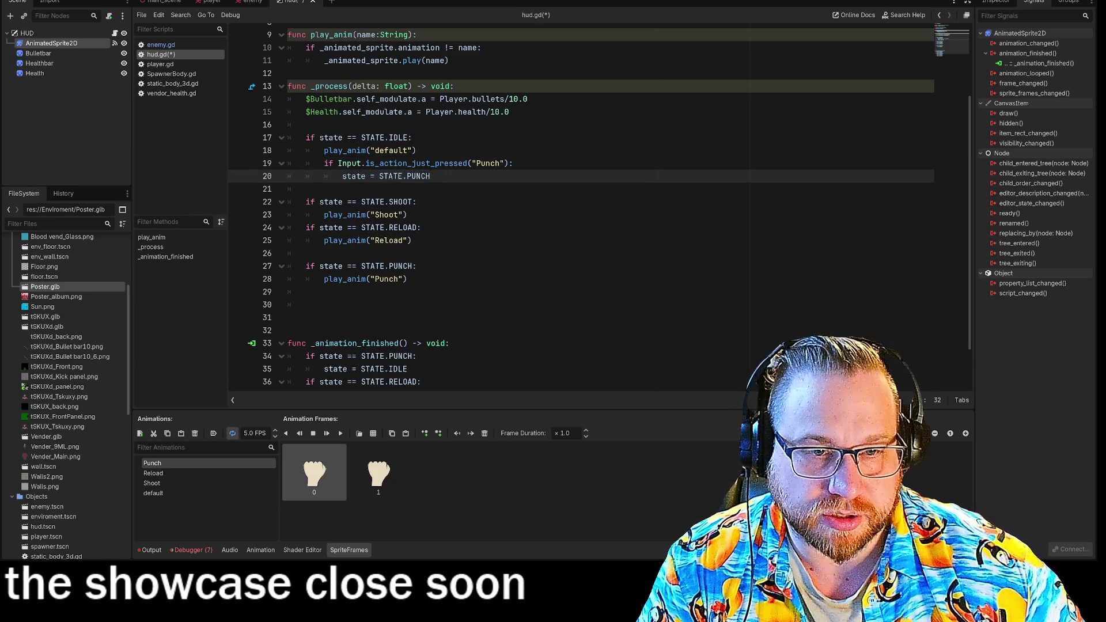
mouse_move(306, 266)
left_mouse_down()
mouse_move(418, 266)
mouse_move(306, 292)
left_mouse_up()
left_click(306, 292)
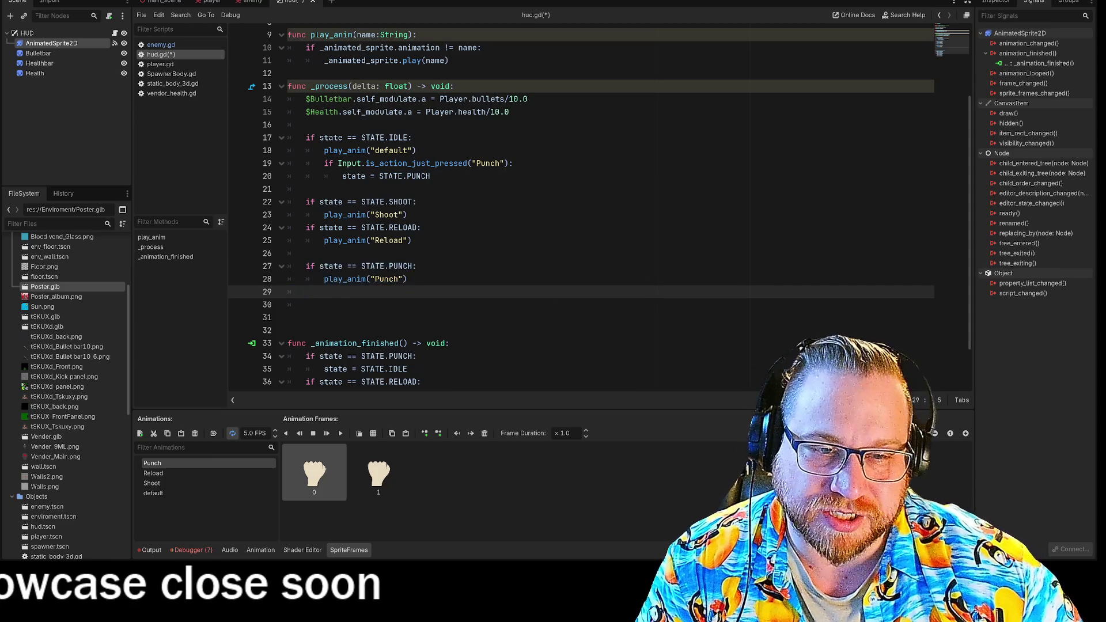
scroll(576, 207, "up", 3)
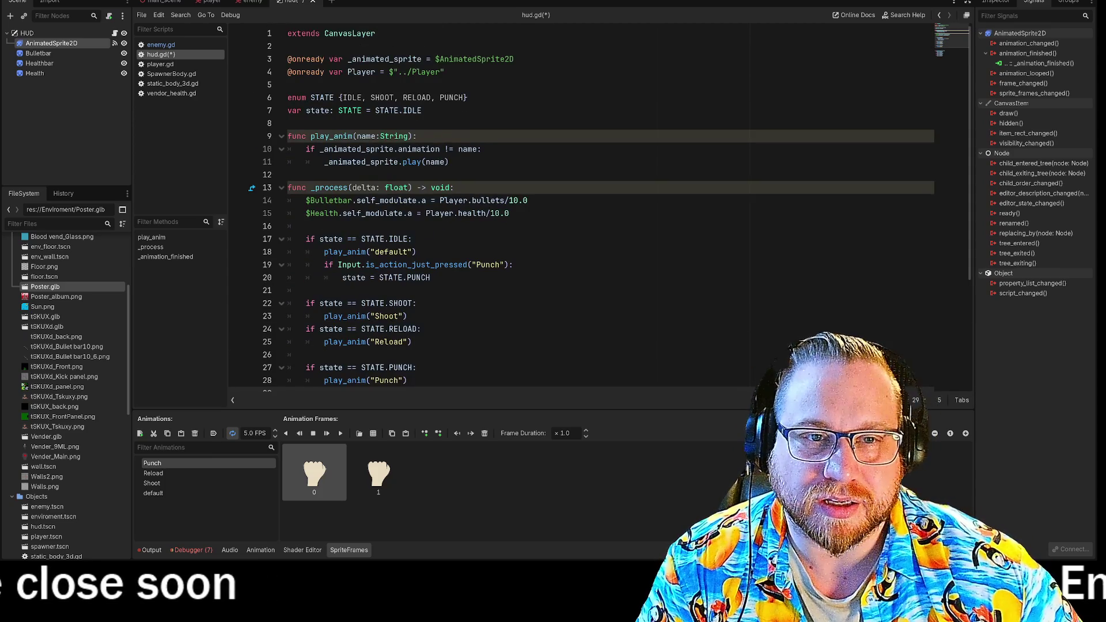
scroll(576, 207, "down", 4)
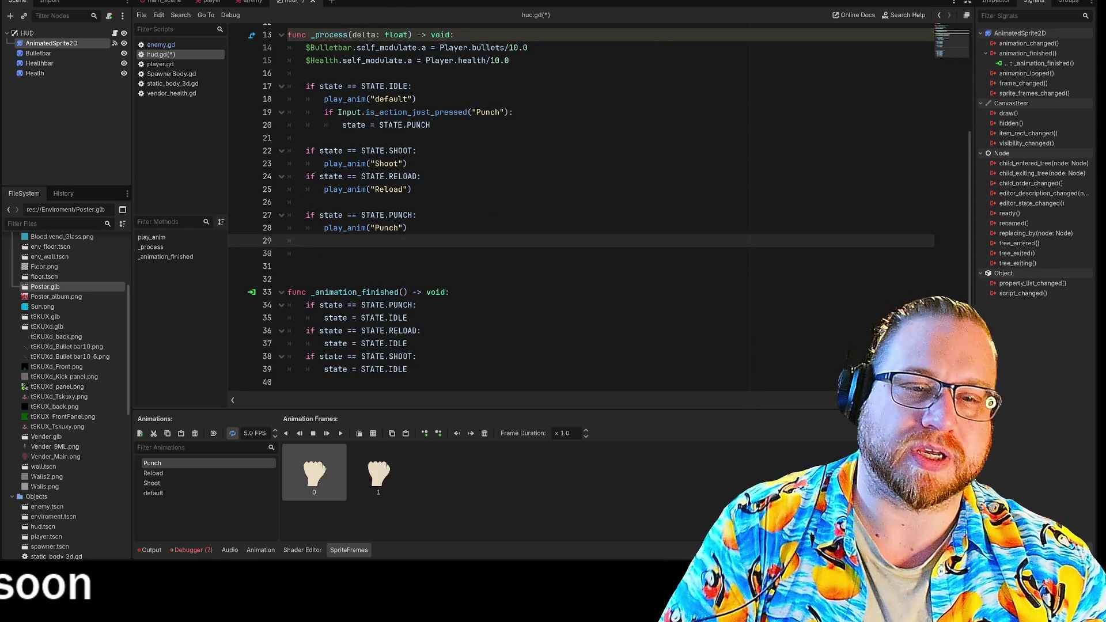
key("Up")
key("shift+End")
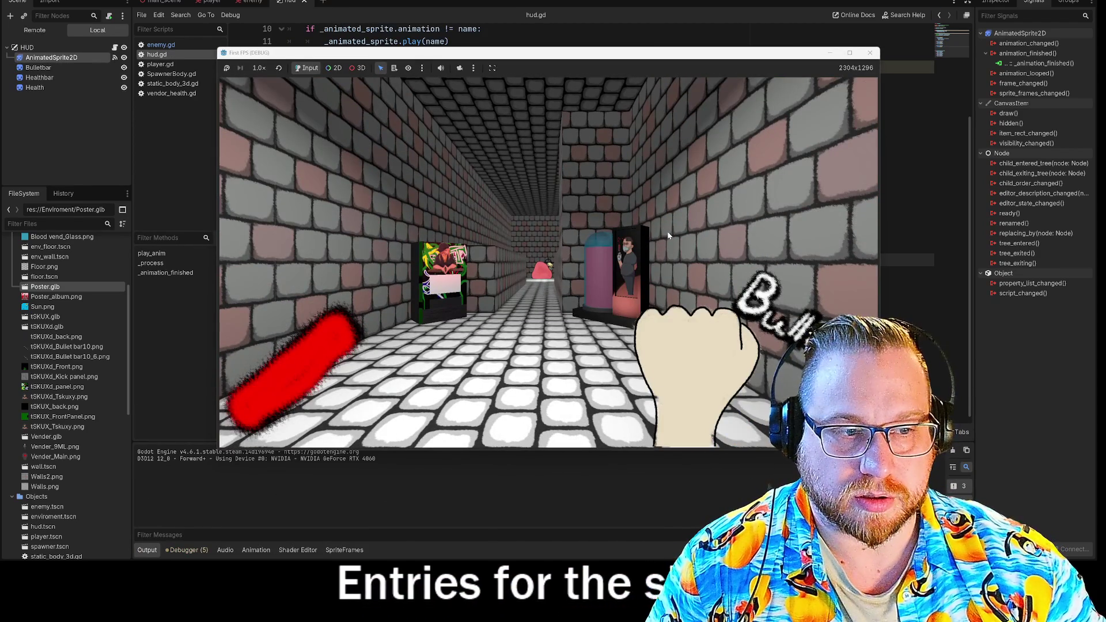
Walk toward the vending machine and back, stop the game, and select AnimatedSprite2D
key("w")
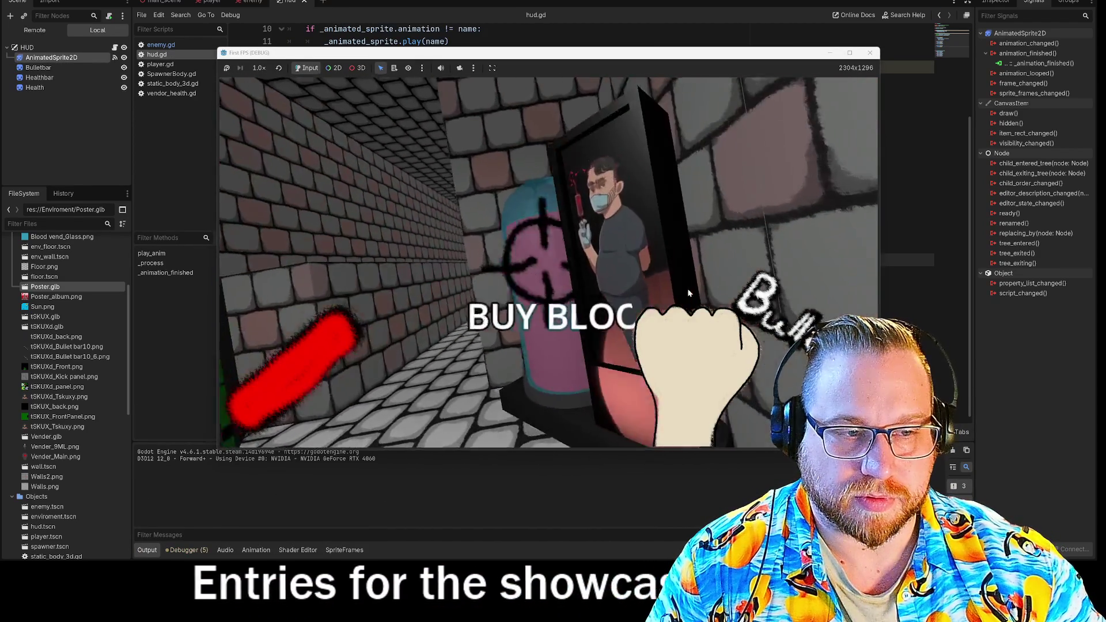
key("s")
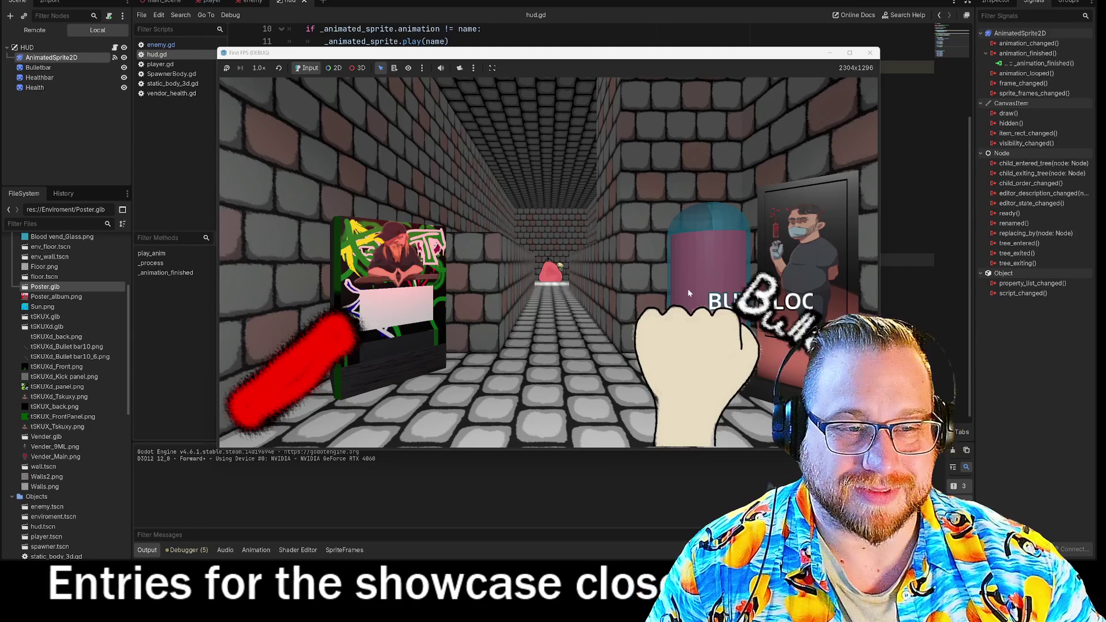
key("F8")
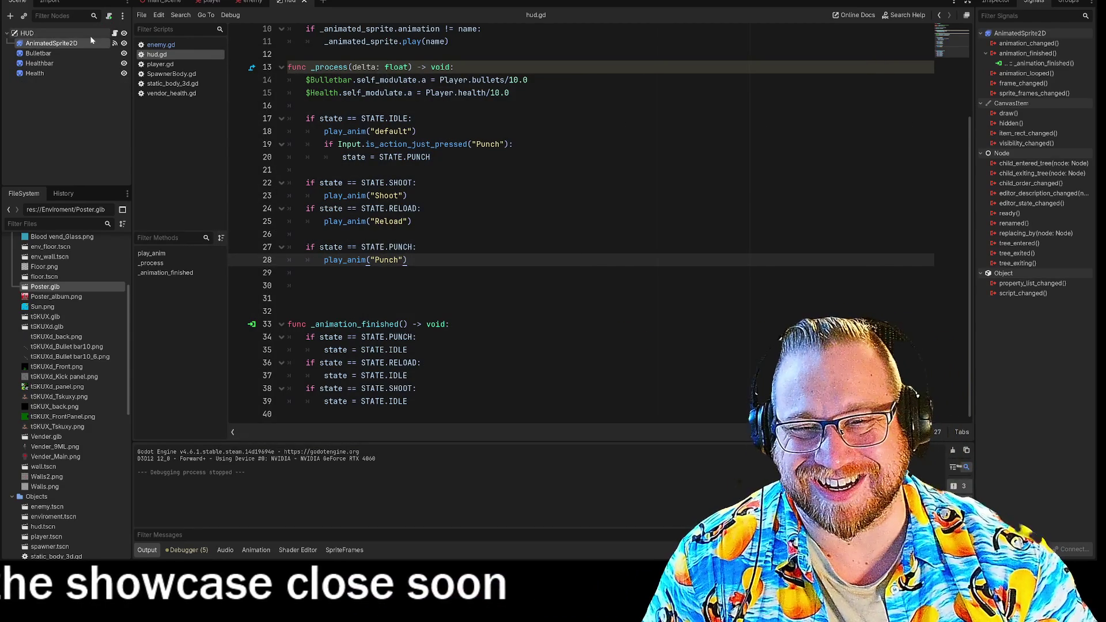
left_click(46, 45)
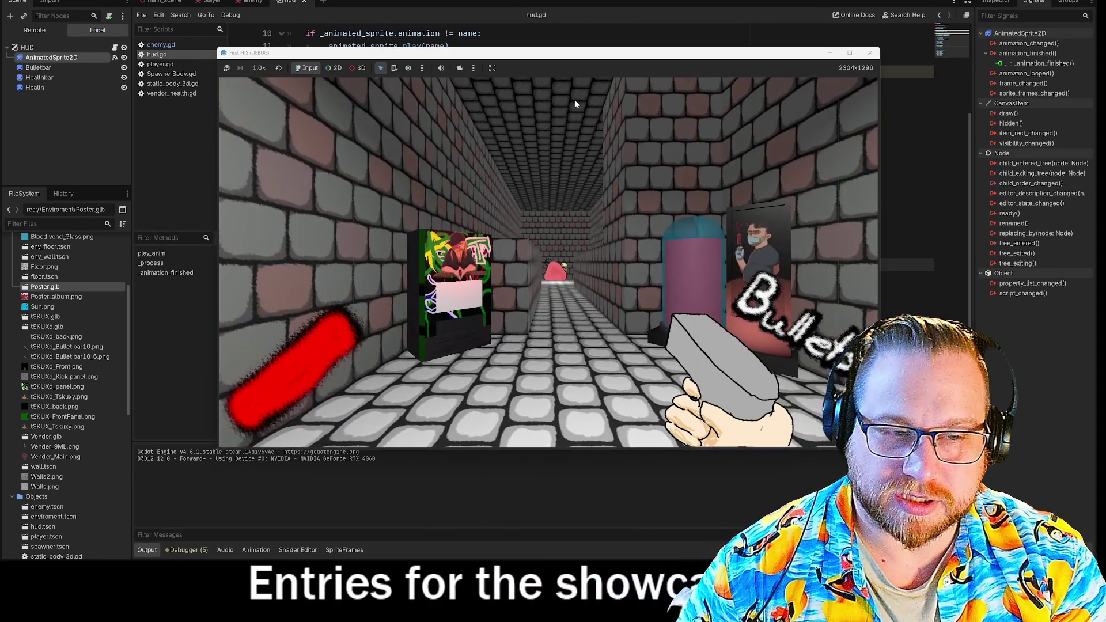
Punch repeatedly while strafing right to test the hand animation, then stop the game
left_click(575, 104)
key("d")
left_click(576, 104)
left_click(576, 103)
left_click(574, 104)
left_click(572, 103)
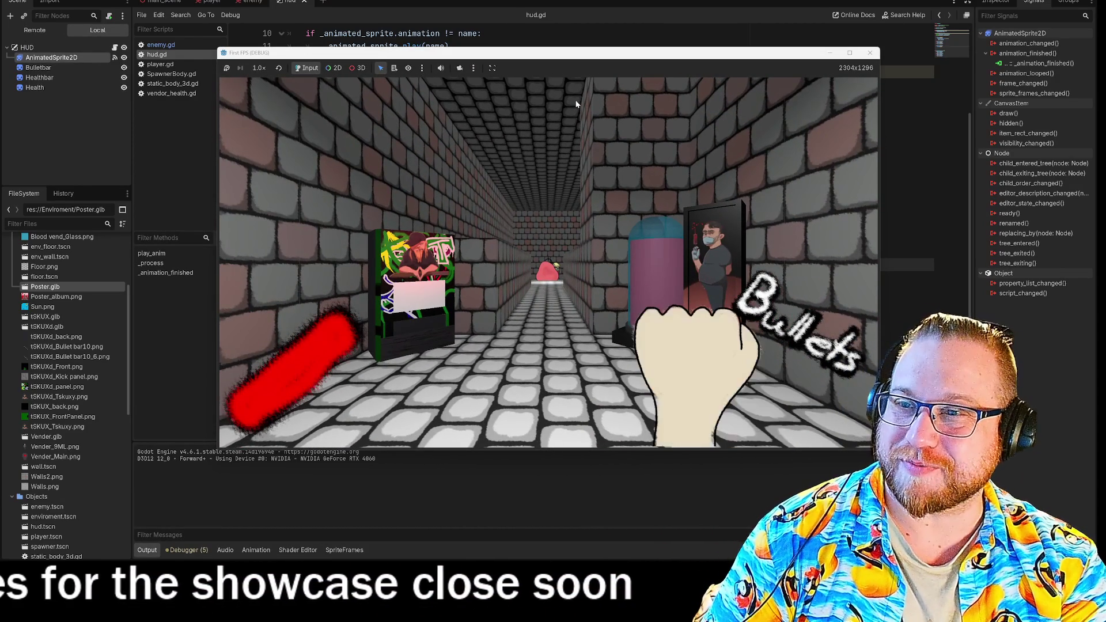
key("F8")
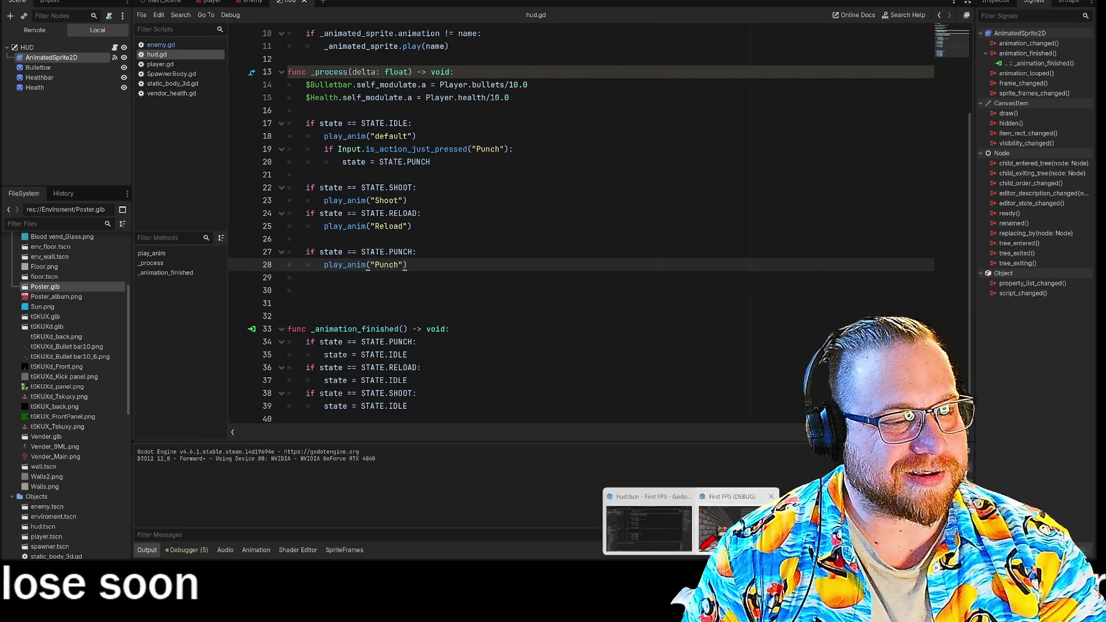
Walk forward and back along the corridor past the enemy and vending machine, then stop the game
left_click(729, 525)
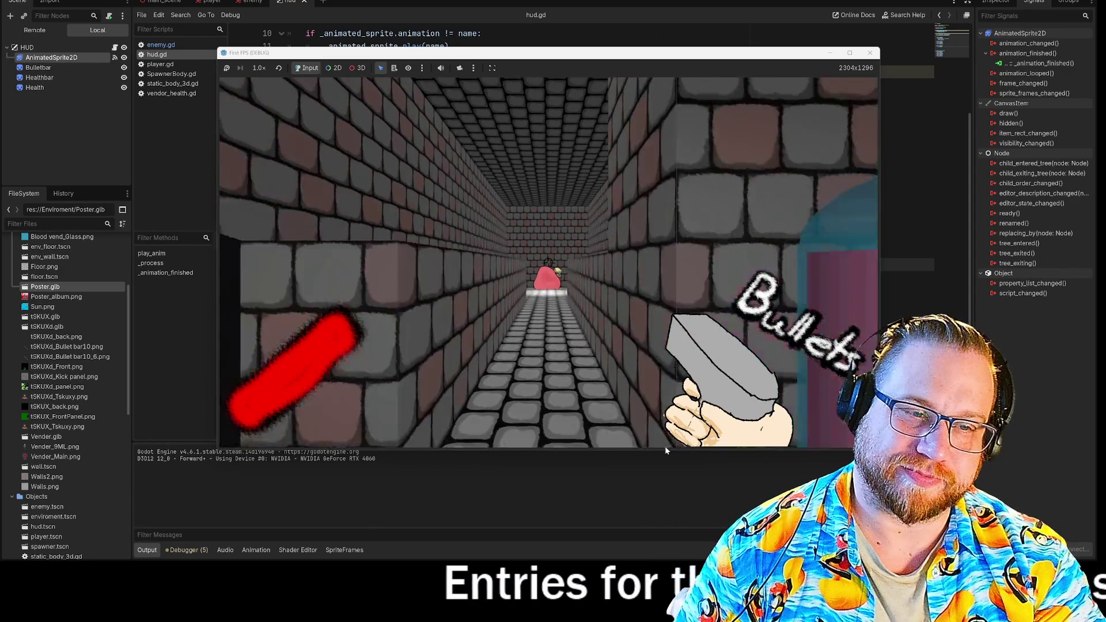
key("w")
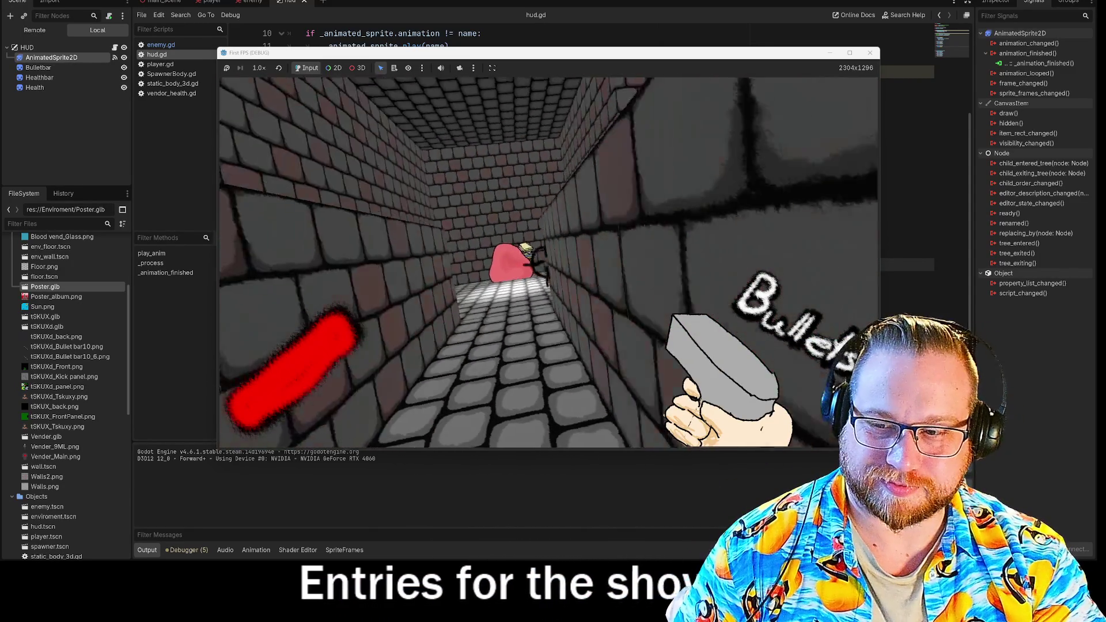
key("space")
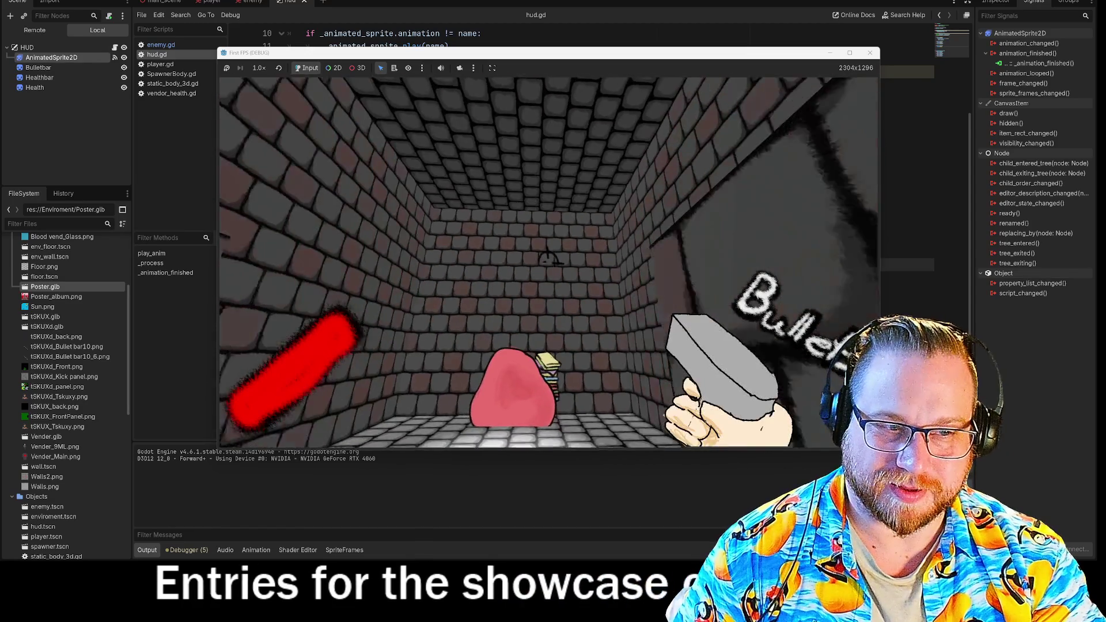
key("s")
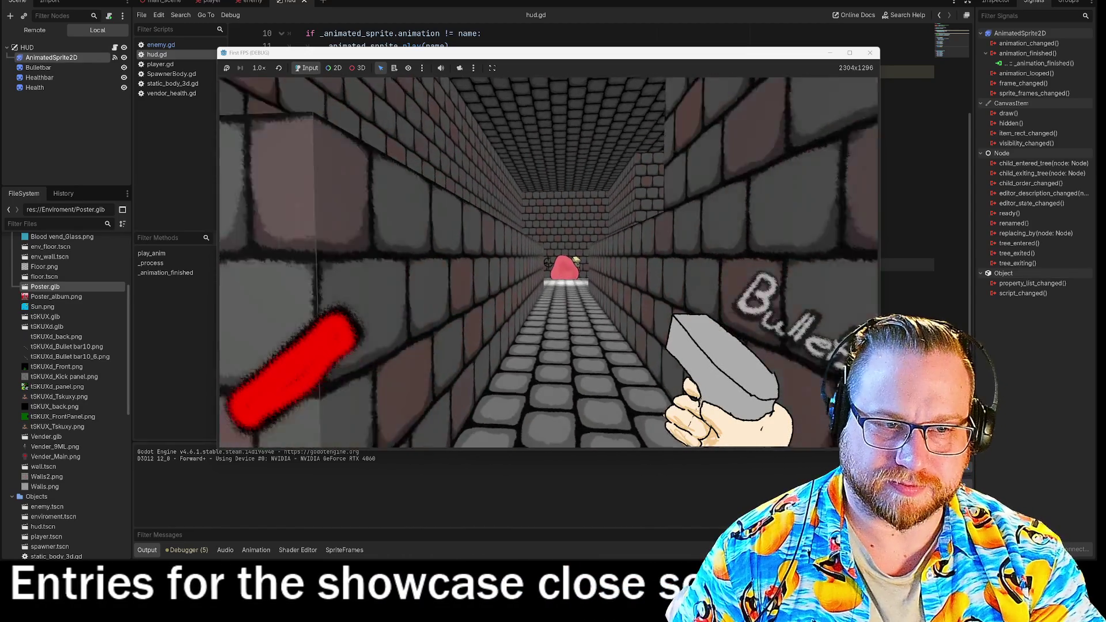
key("s")
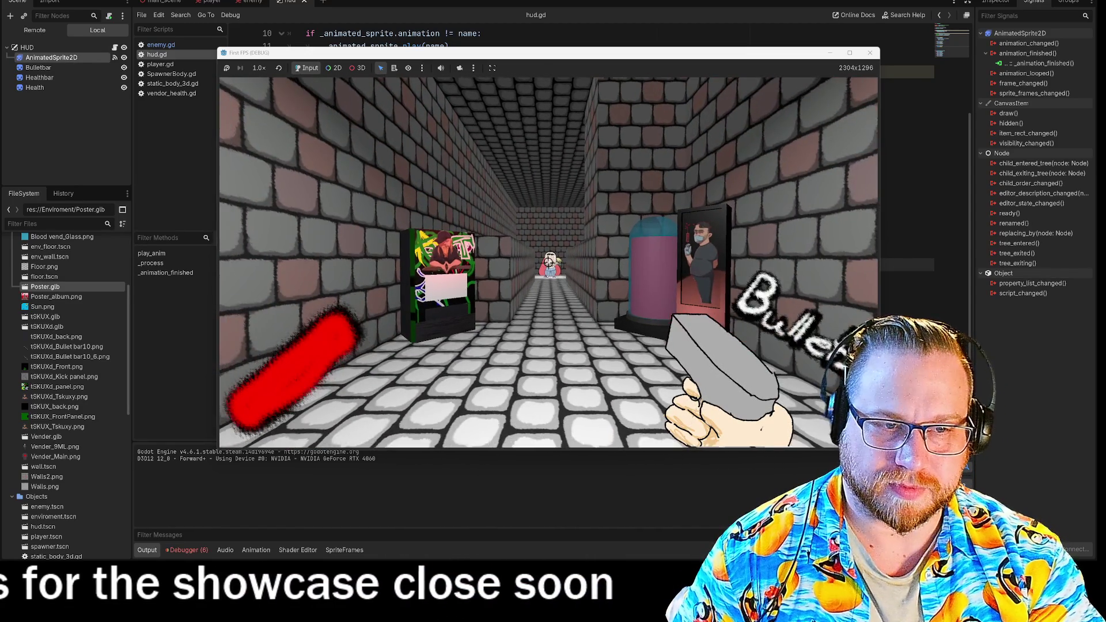
key("w")
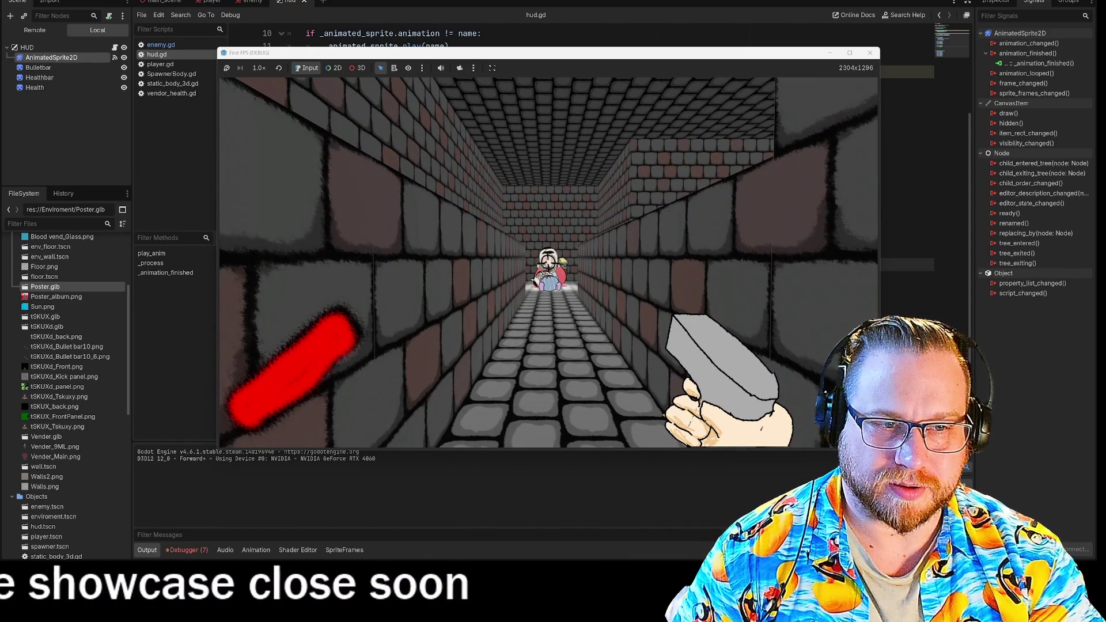
key("s")
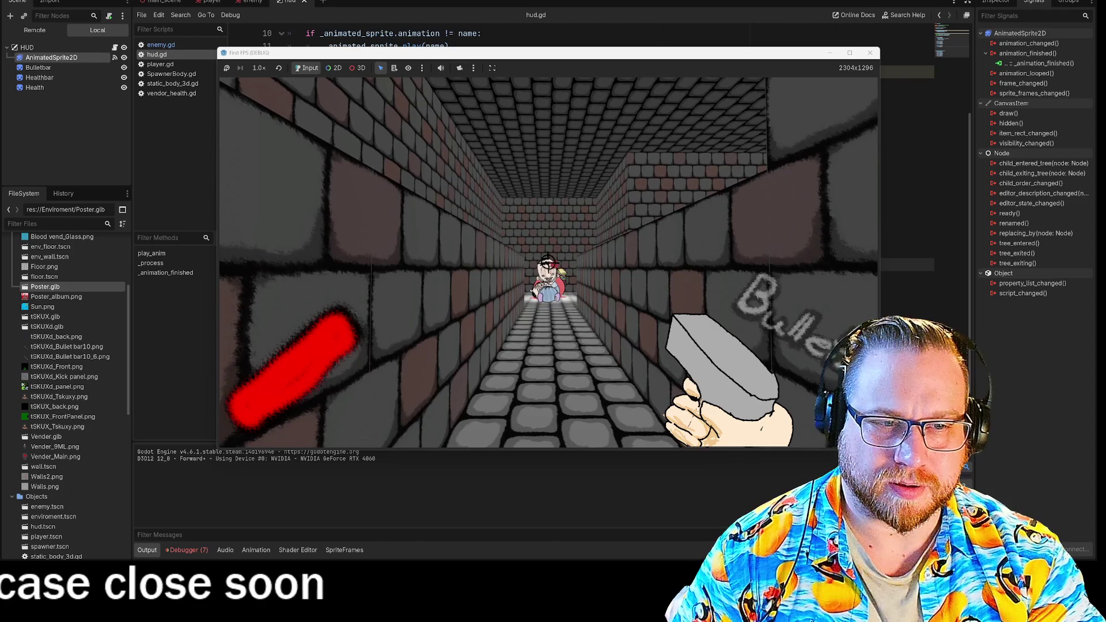
key("s")
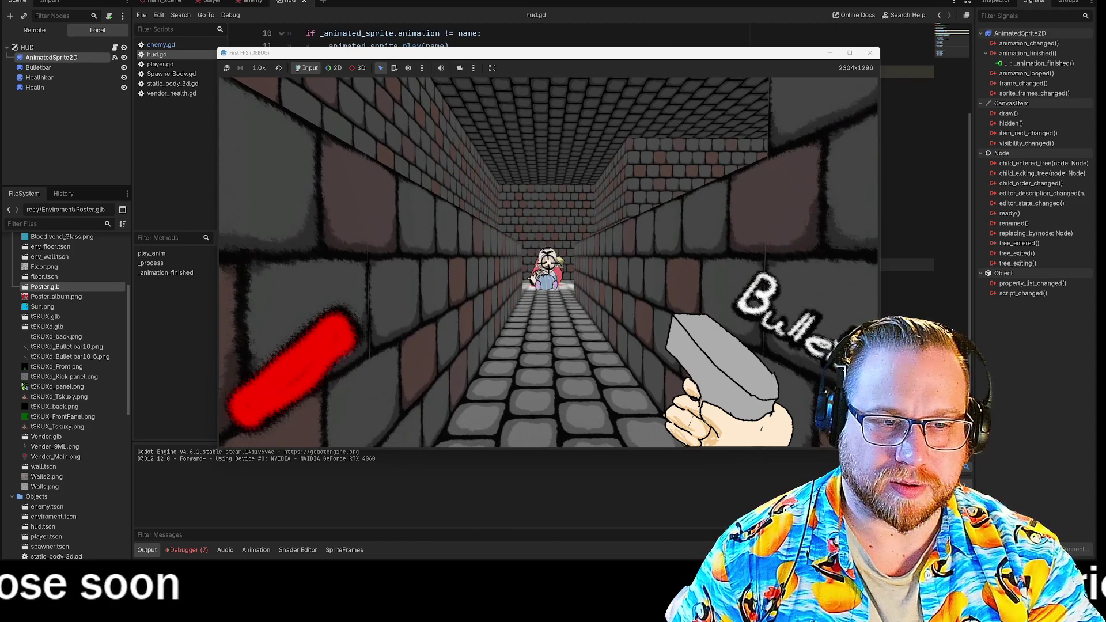
key("s")
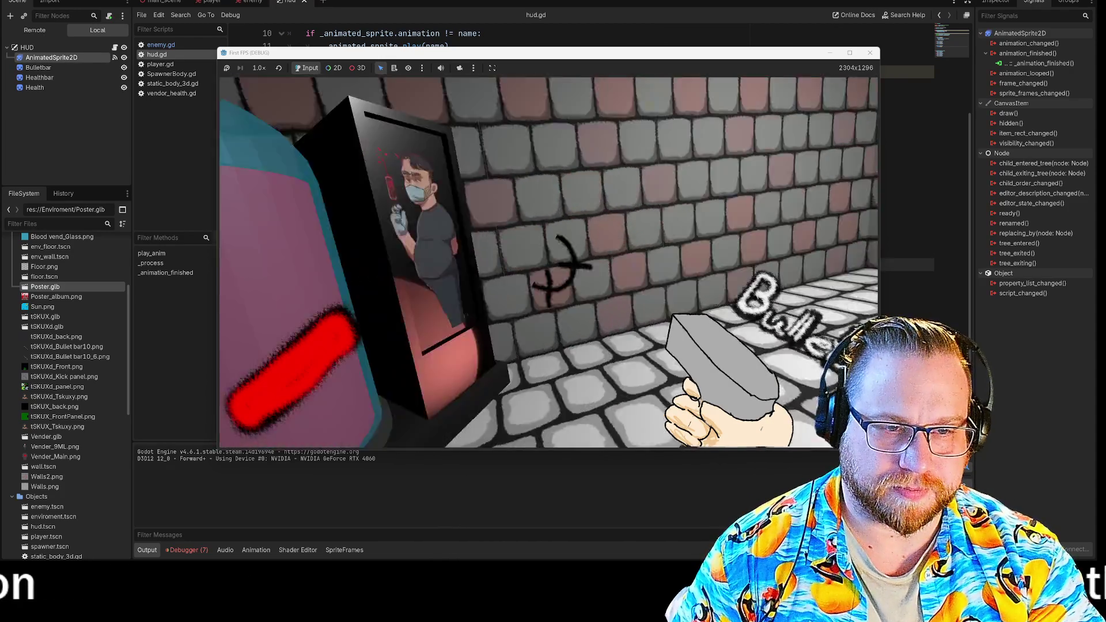
key("s")
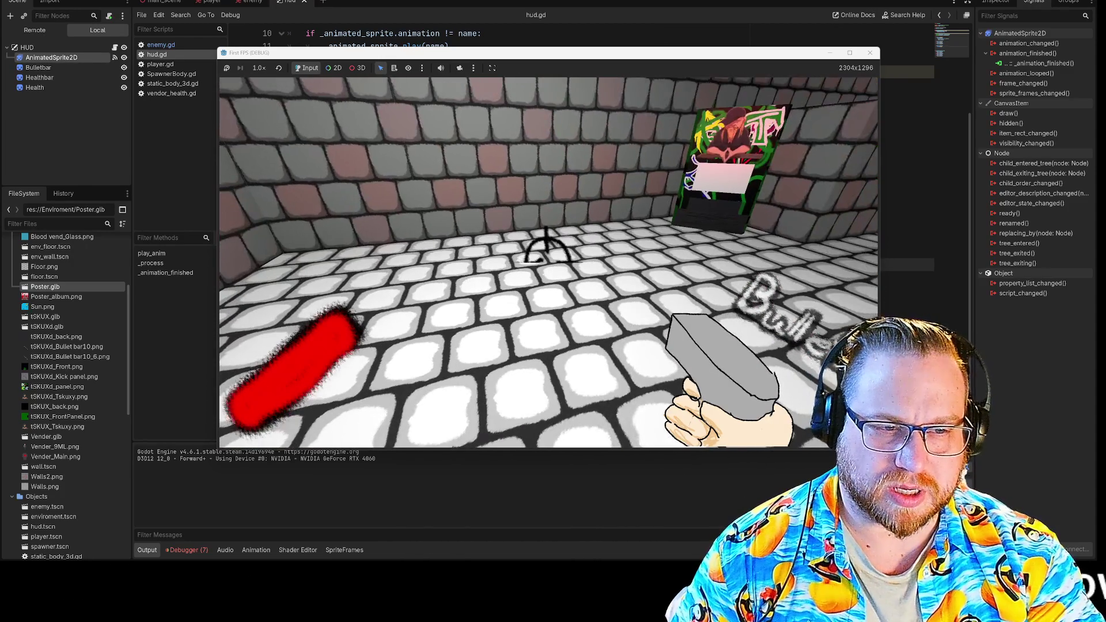
left_click(867, 55)
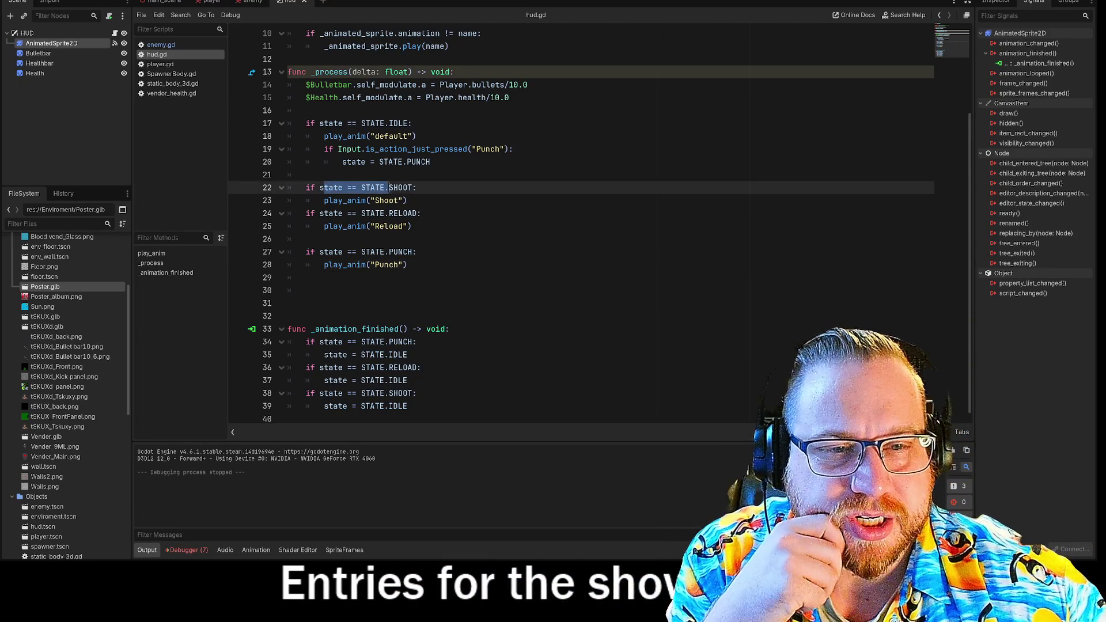
Add a blank line after the Shoot animation call on line 23
left_click(409, 200)
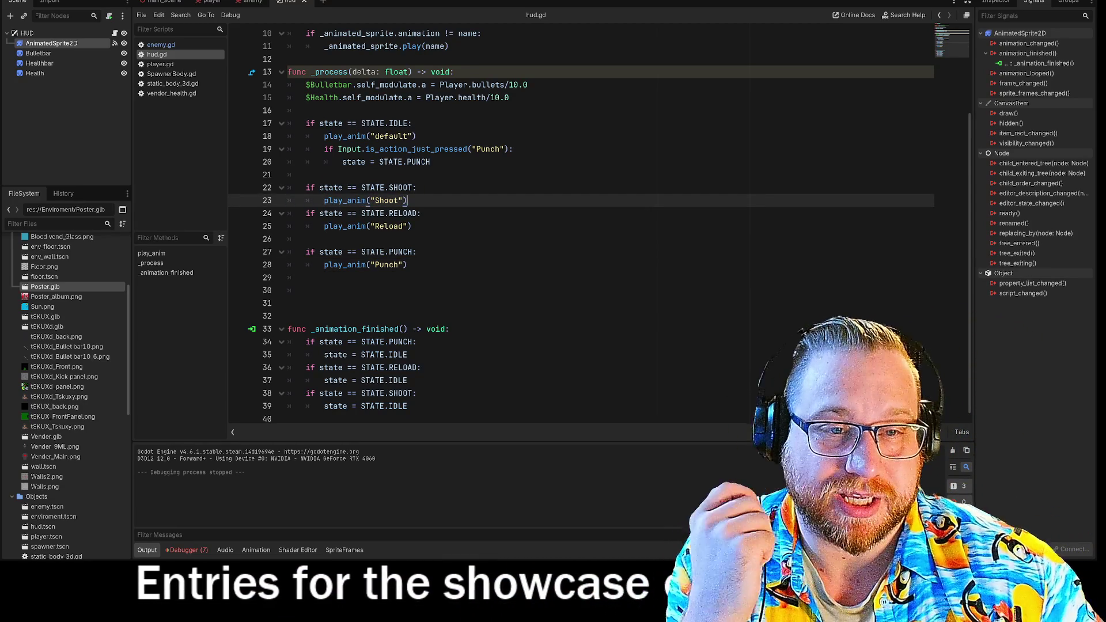
key("Return")
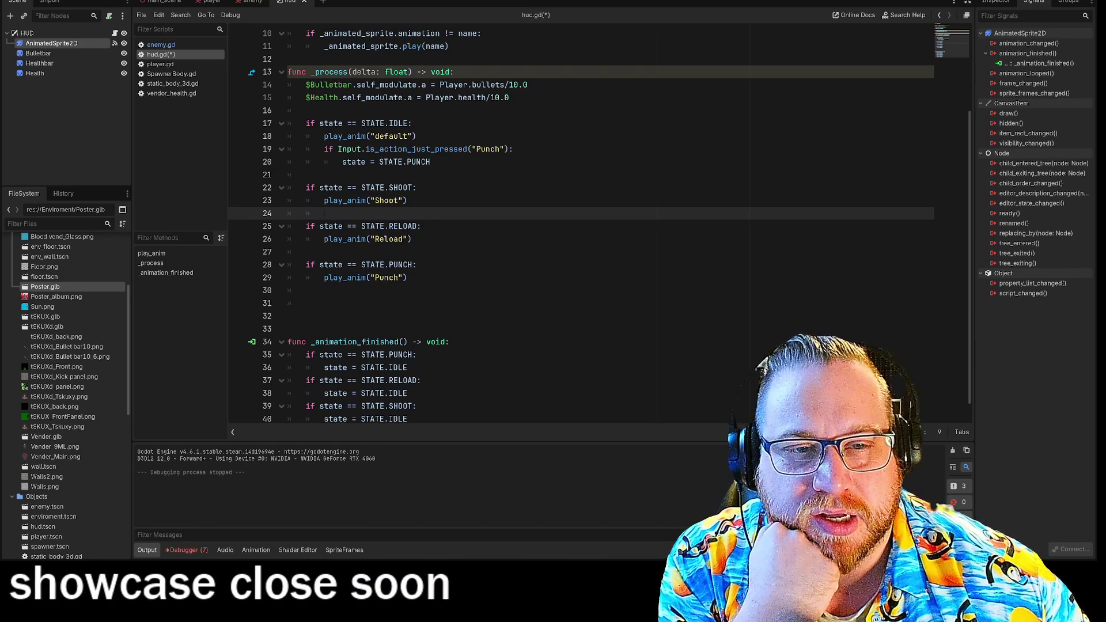
left_click_drag(430, 162, 306, 123)
left_click(430, 162)
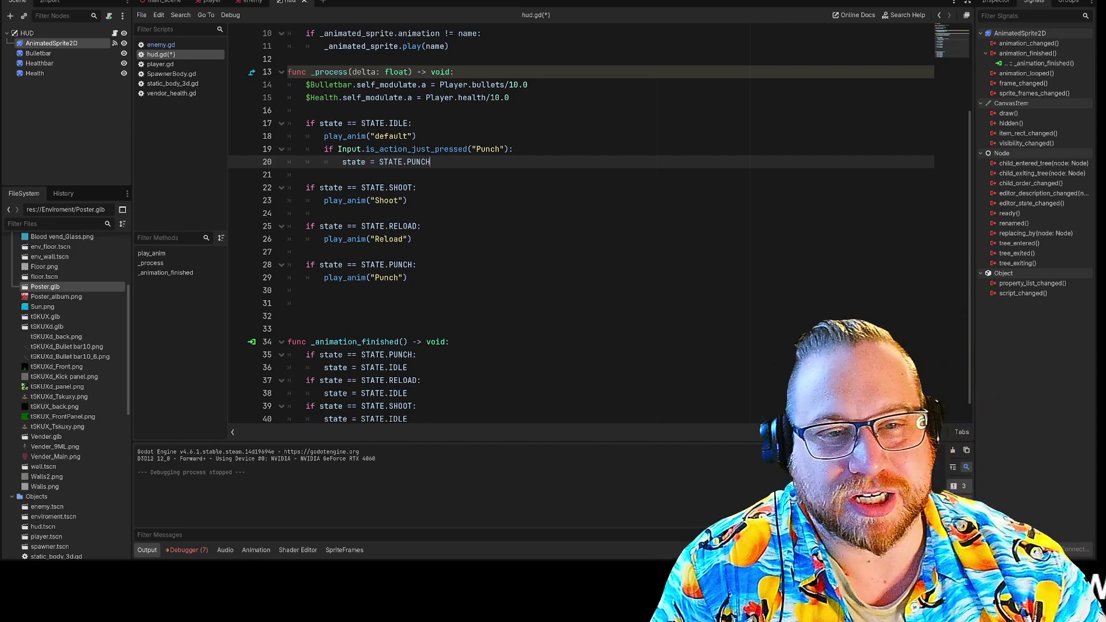
Review the state variable and Player reference at the top of hud.gd, then open the player scene
scroll(582, 225, "up", 3)
double_click(323, 97)
left_click(423, 110)
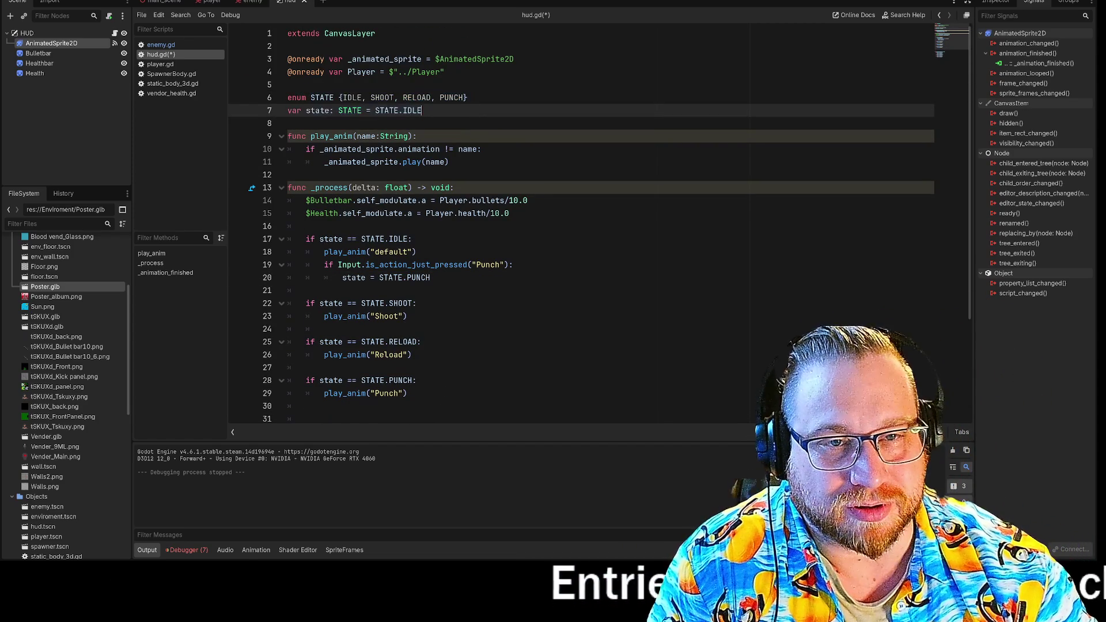
left_click_drag(329, 72, 288, 85)
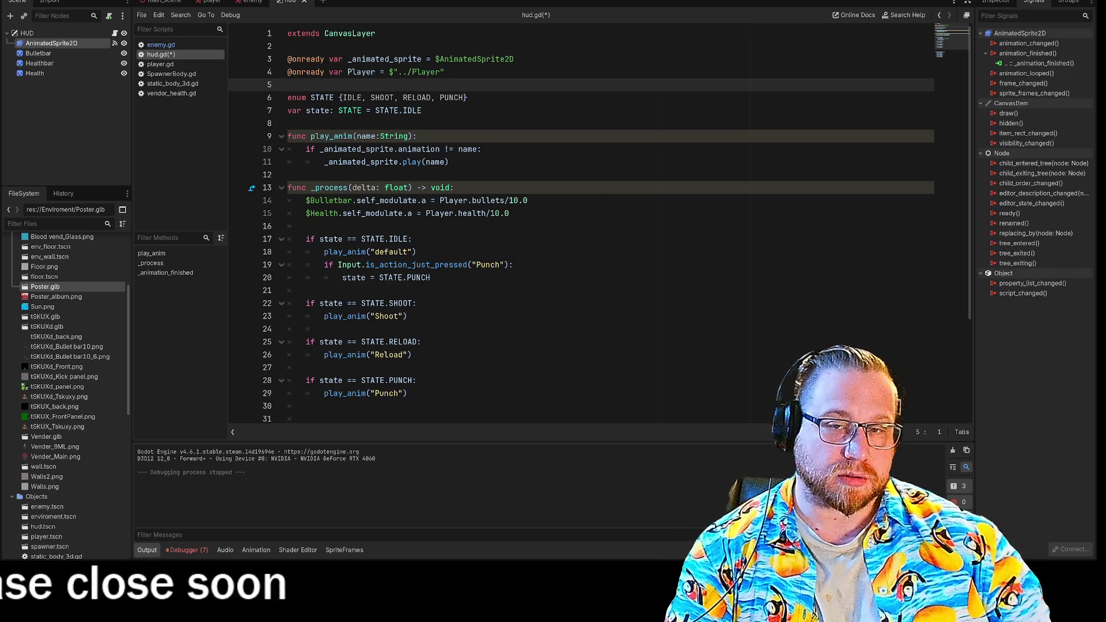
left_click(212, 2)
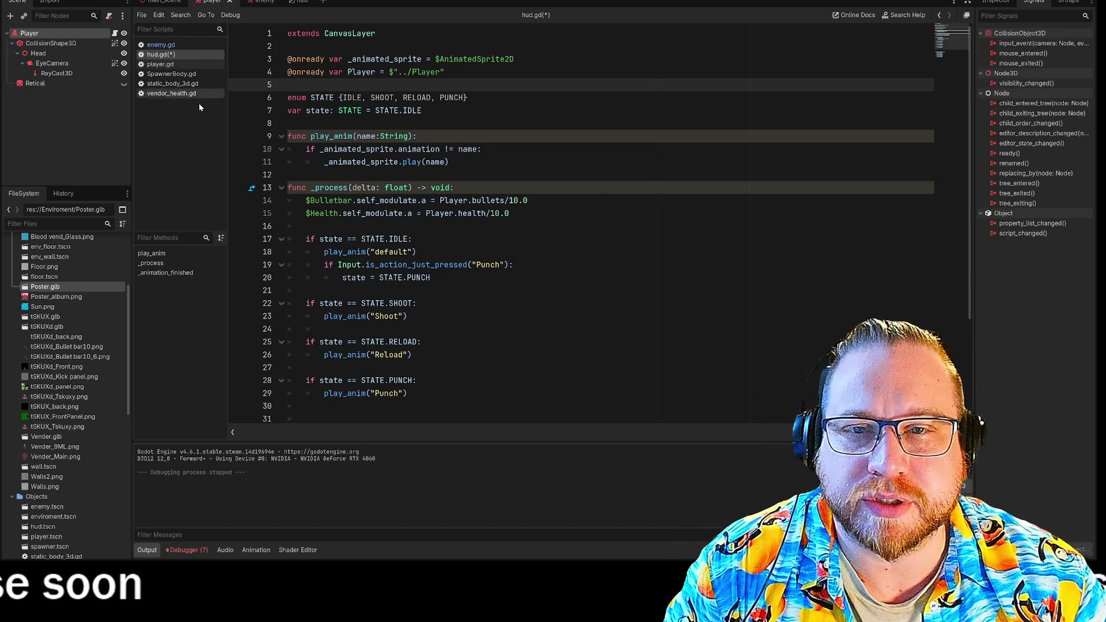
Open player.gd and scroll through its Shoot and Reload handling
left_click(160, 45)
left_click(157, 54)
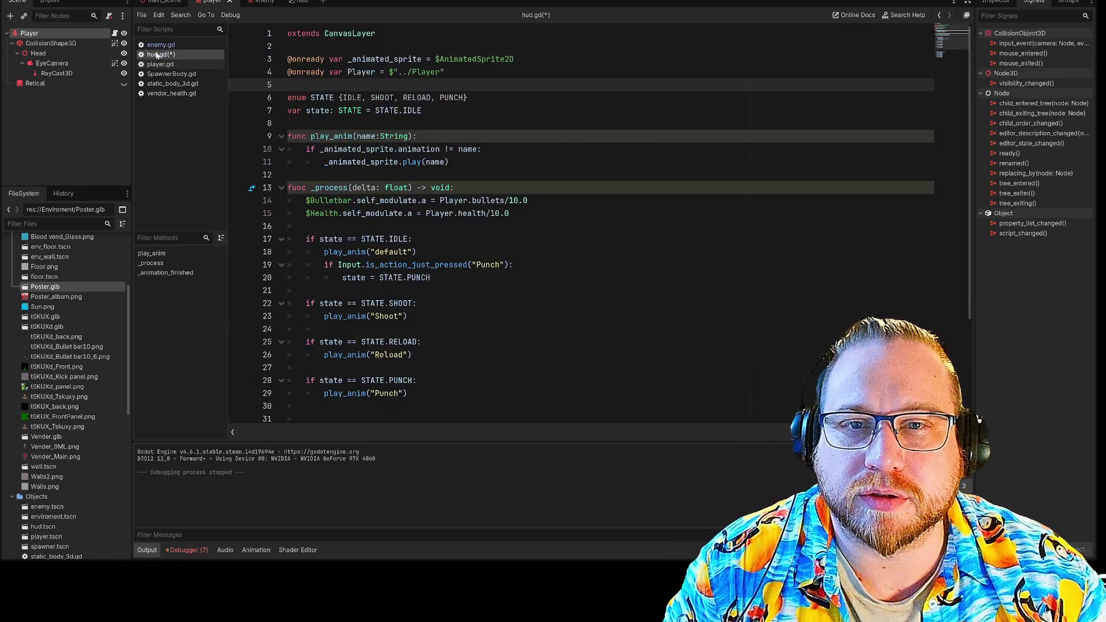
left_click(159, 64)
scroll(487, 225, "down", 10)
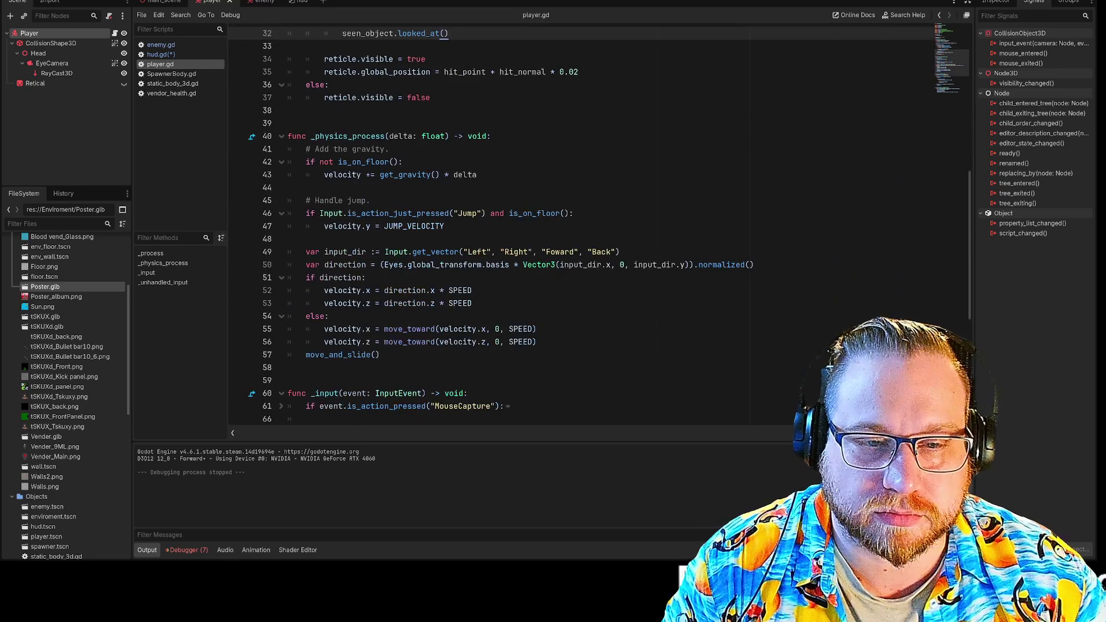
scroll(488, 224, "down", 7)
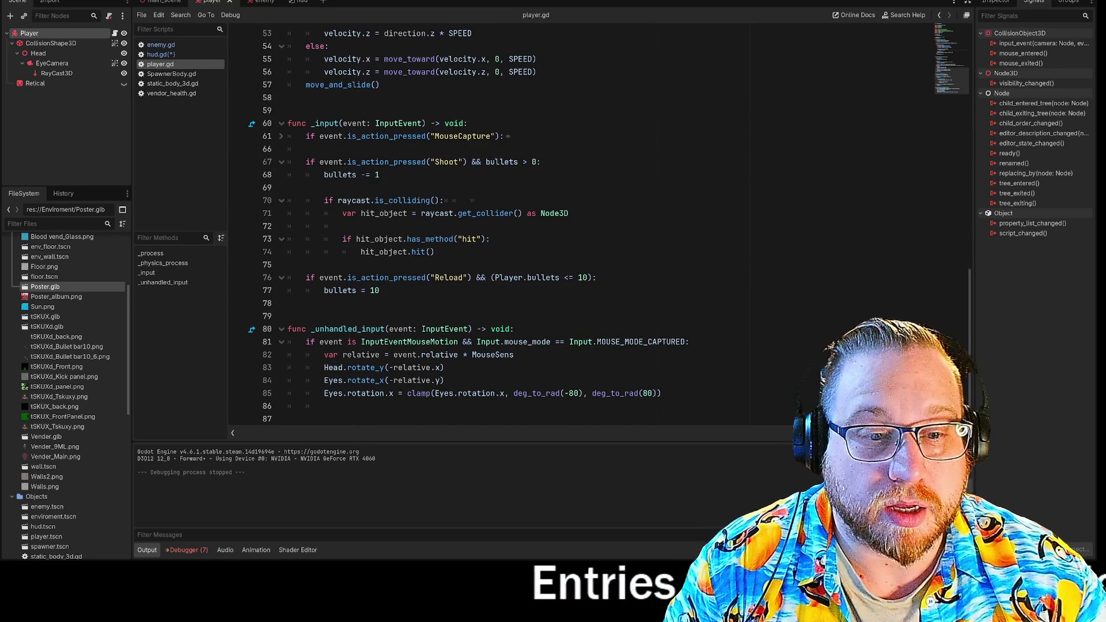
scroll(487, 224, "up", 17)
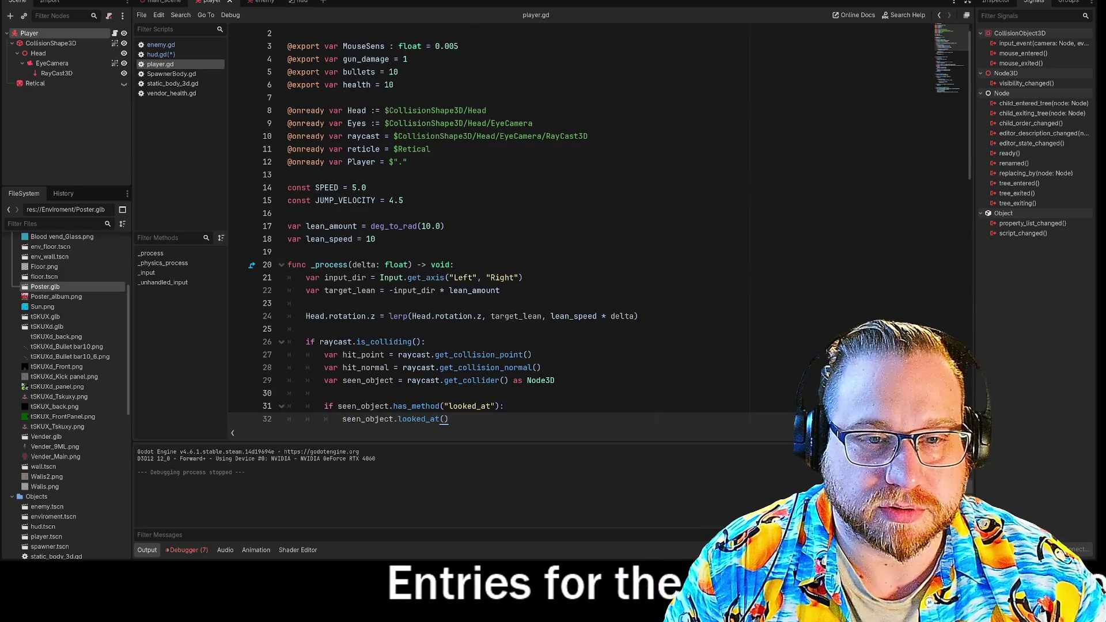
scroll(487, 224, "up", 1)
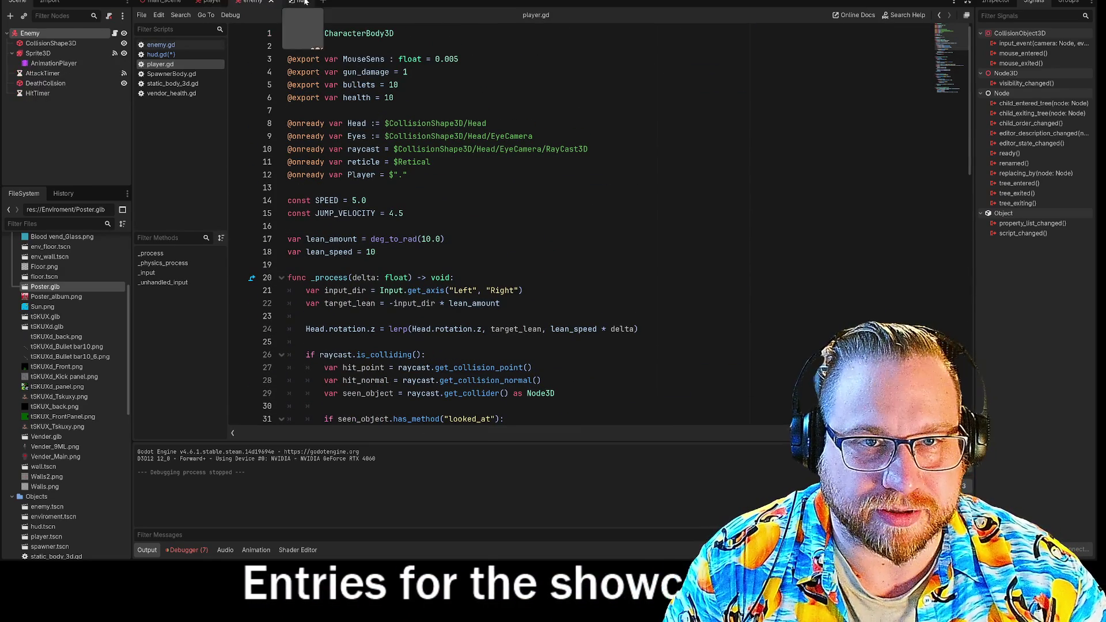
Return to the HUD scene and reopen hud.gd
left_click(302, 2)
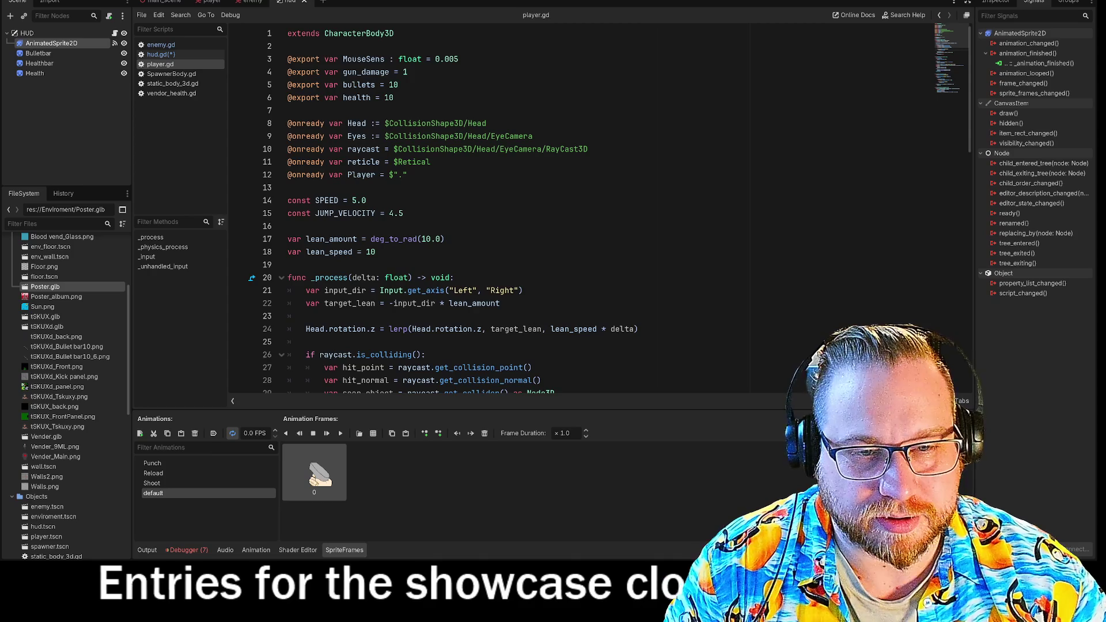
scroll(577, 213, "down", 10)
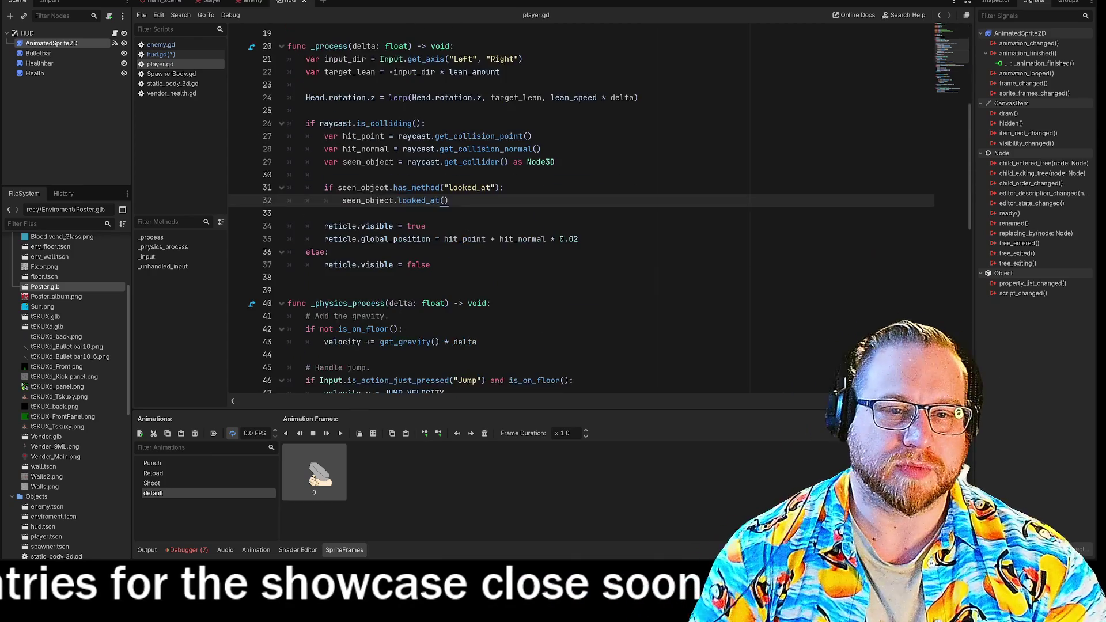
scroll(576, 213, "up", 10)
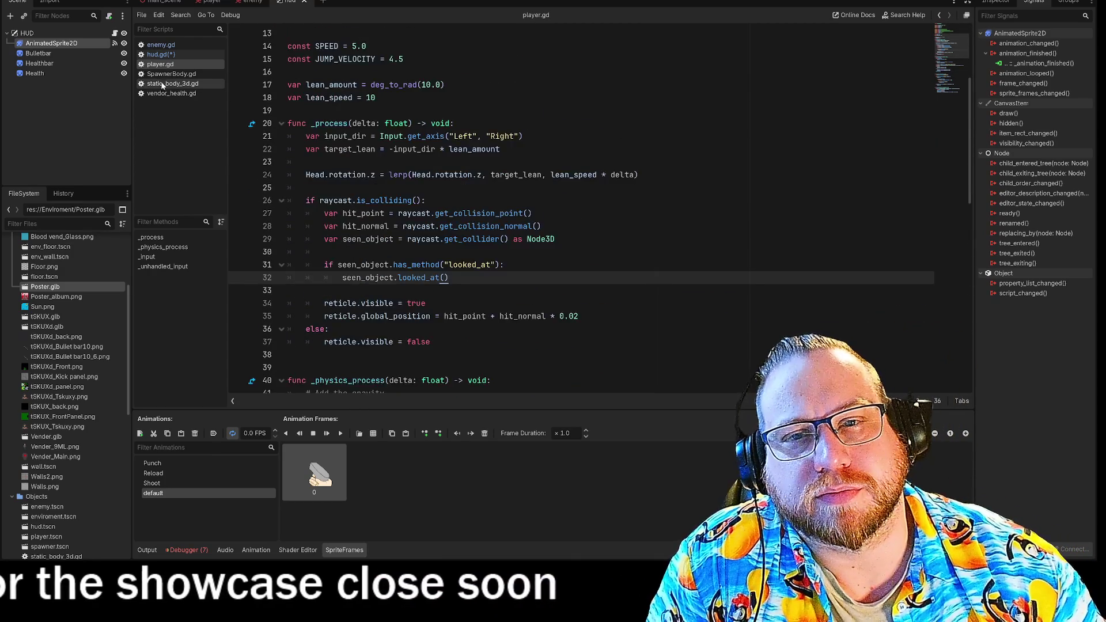
left_click(160, 54)
scroll(576, 214, "down", 3)
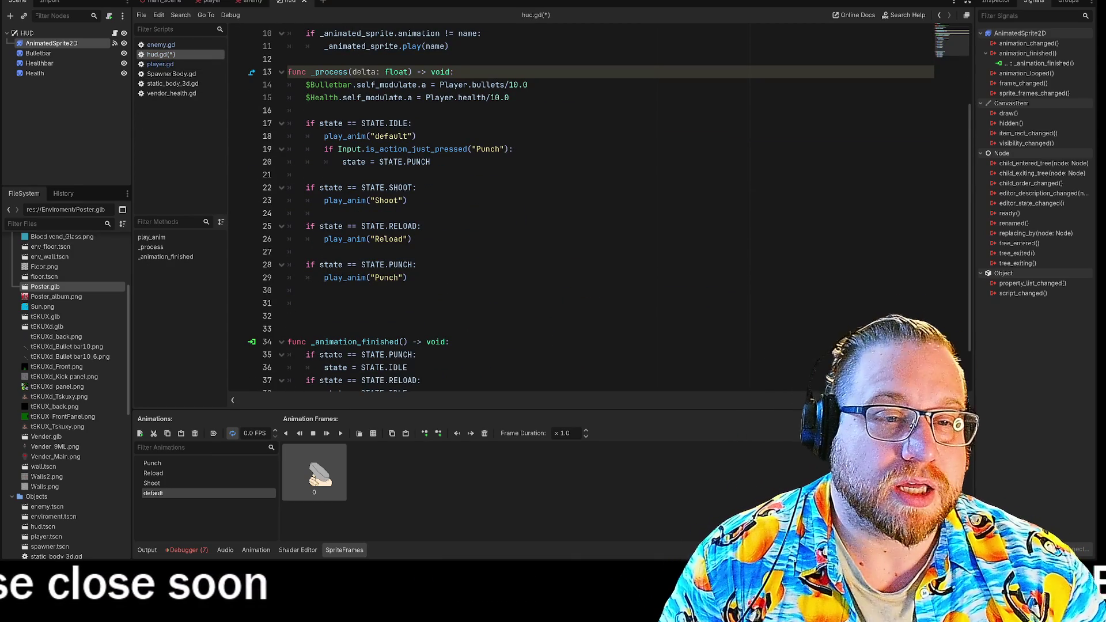
Duplicate the Punch input check as a Shoot check that sets STATE.SHOOT
left_click(431, 162)
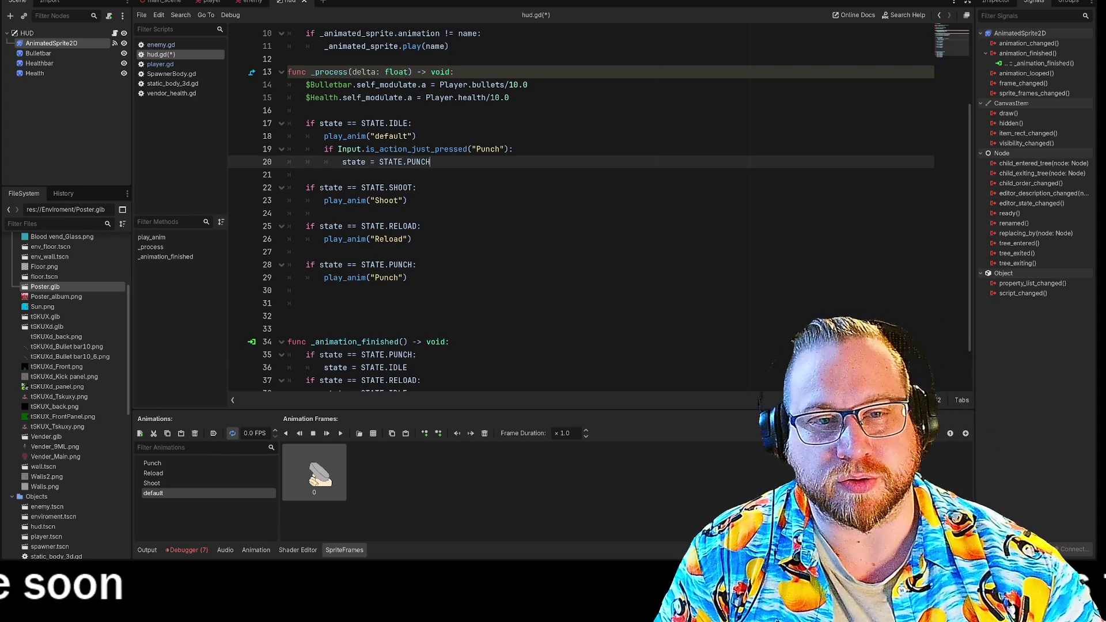
key("Return")
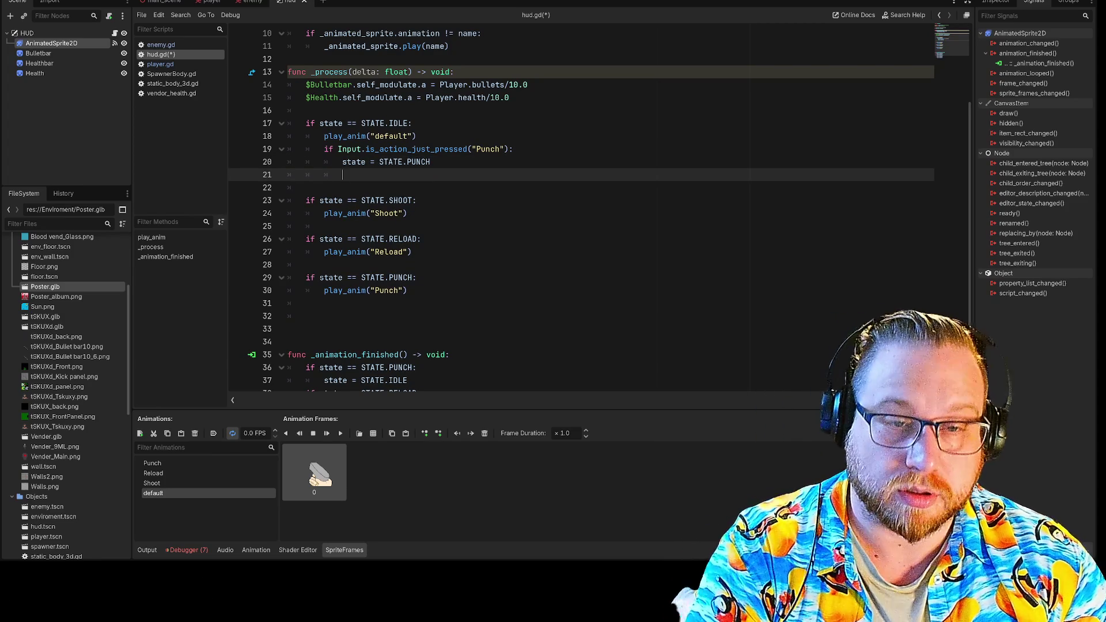
left_click_drag(430, 162, 339, 149)
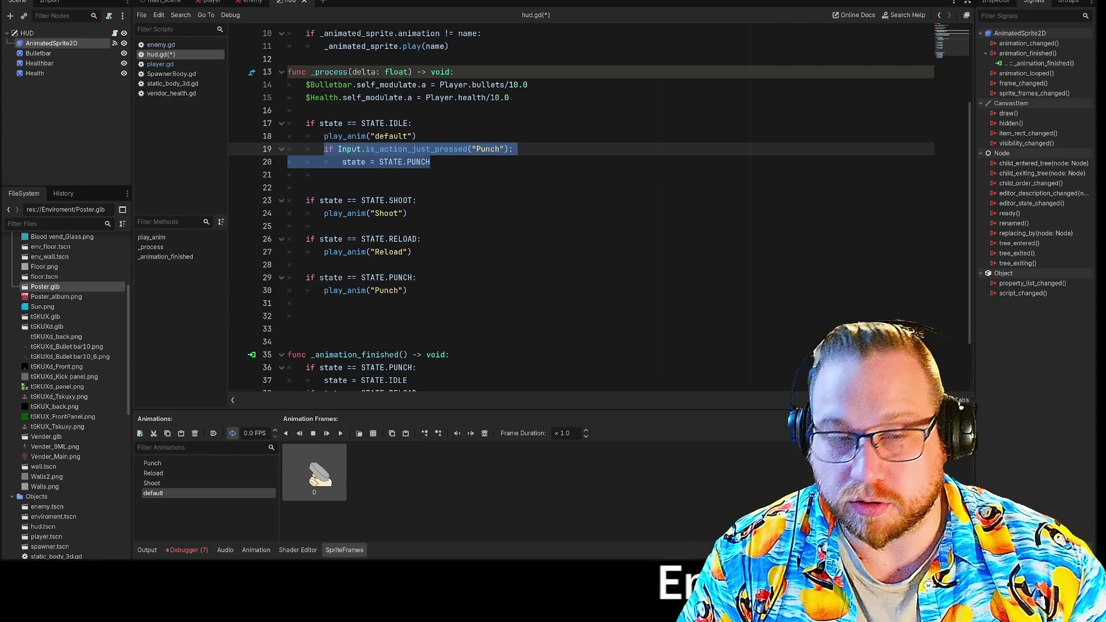
key("ctrl+c")
key("Down")
key("Down")
key("ctrl+v")
double_click(488, 175)
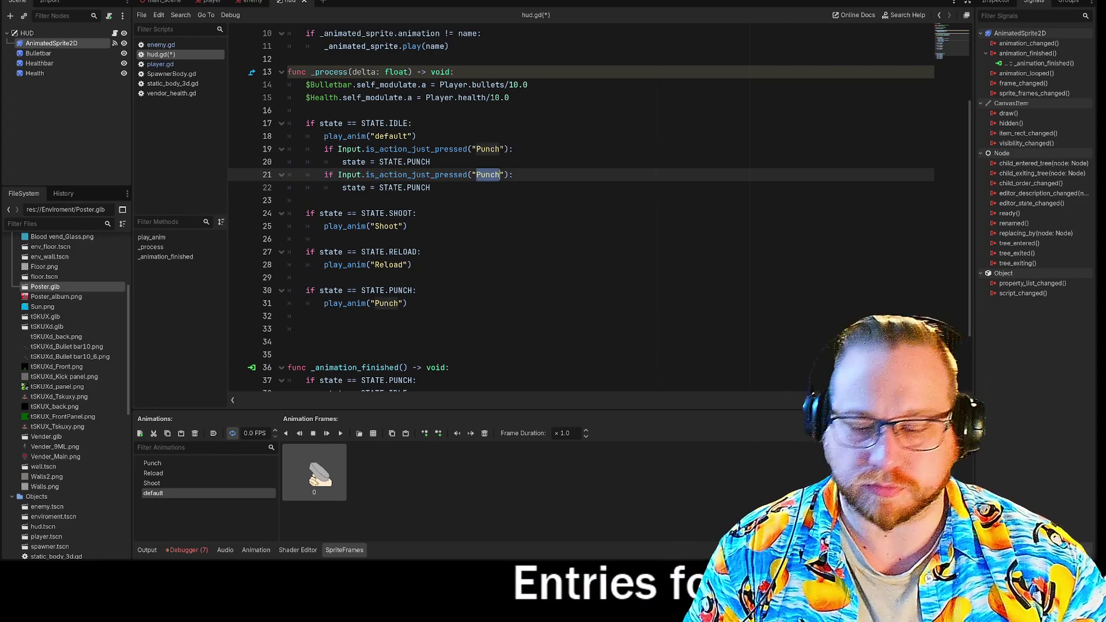
type("Sh")
key("Return")
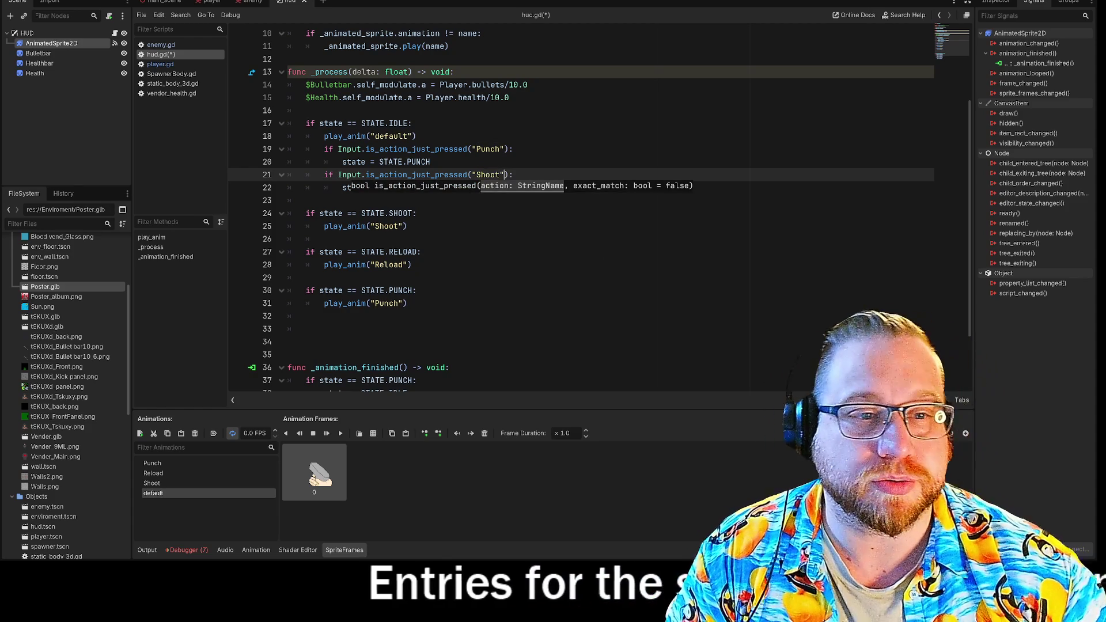
left_click(422, 187)
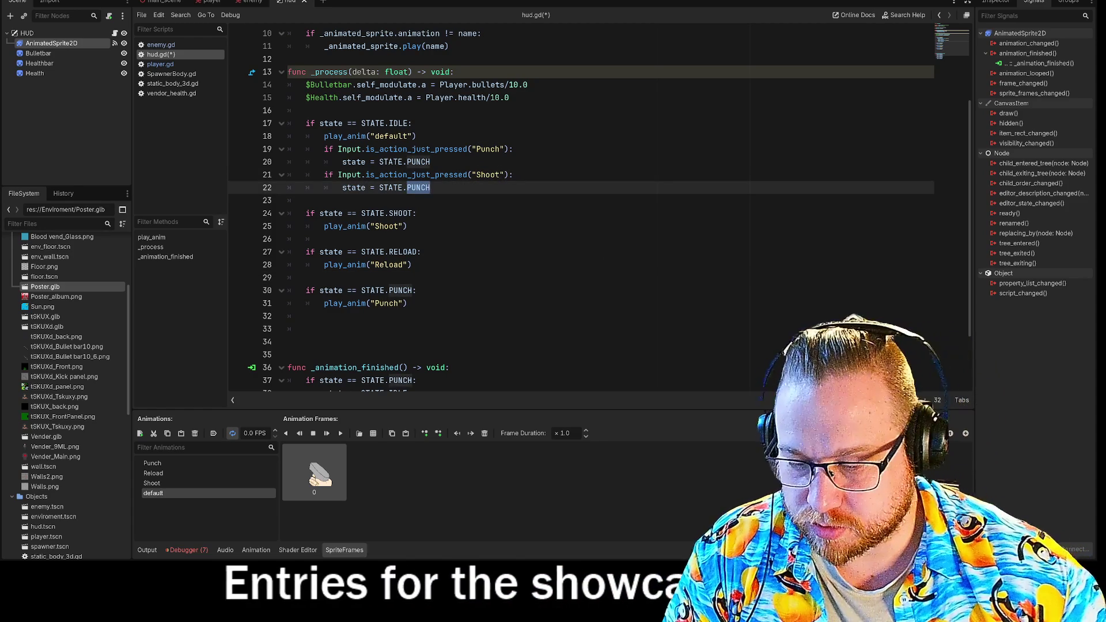
type("S")
key("Return")
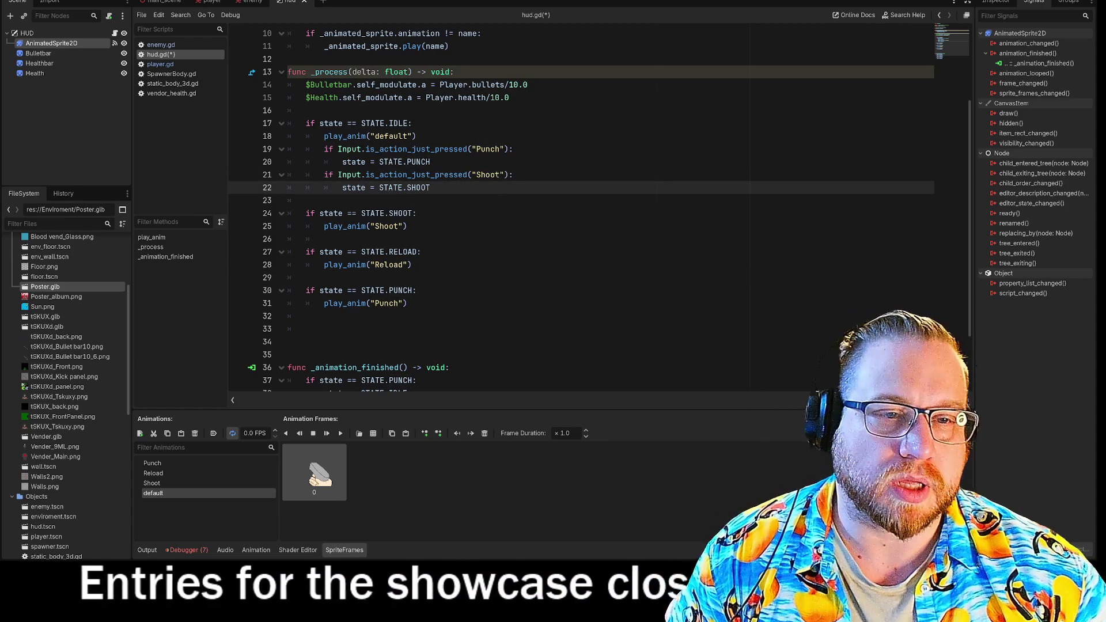
Add a Reload input check setting STATE.RELOAD, then save and run the game
key("Return")
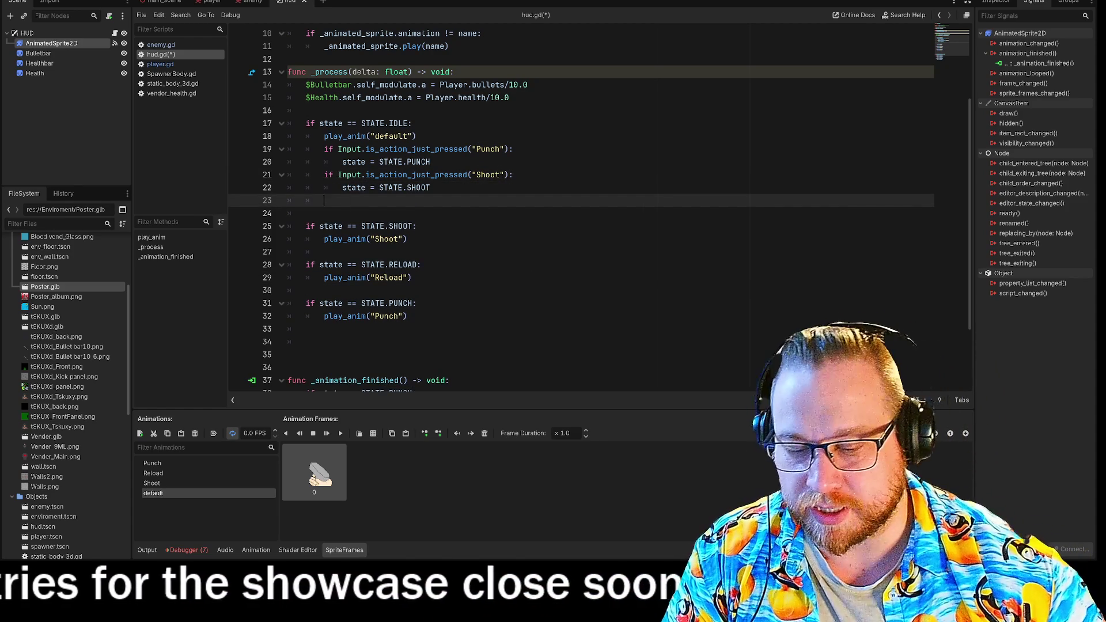
key("ctrl+v")
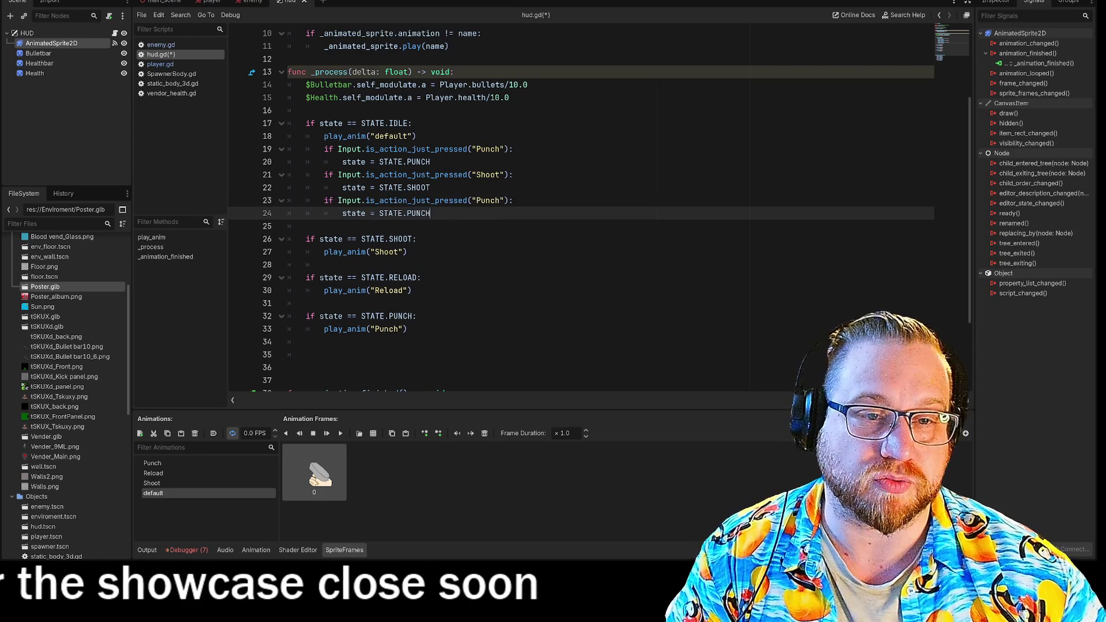
left_click(490, 201)
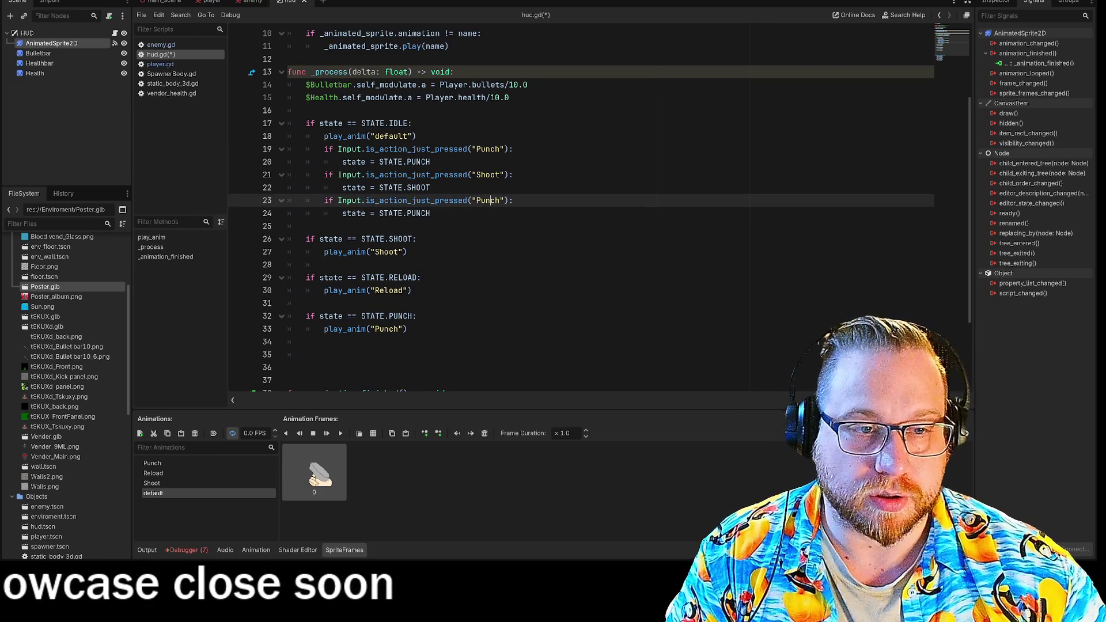
triple_click(490, 200)
double_click(488, 201)
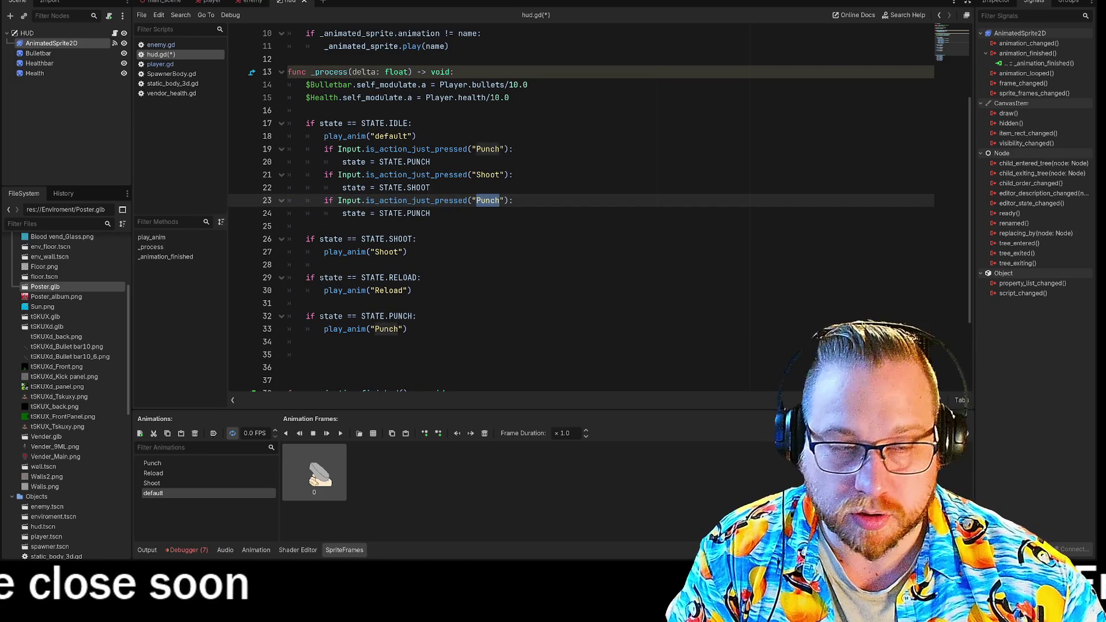
type("RE")
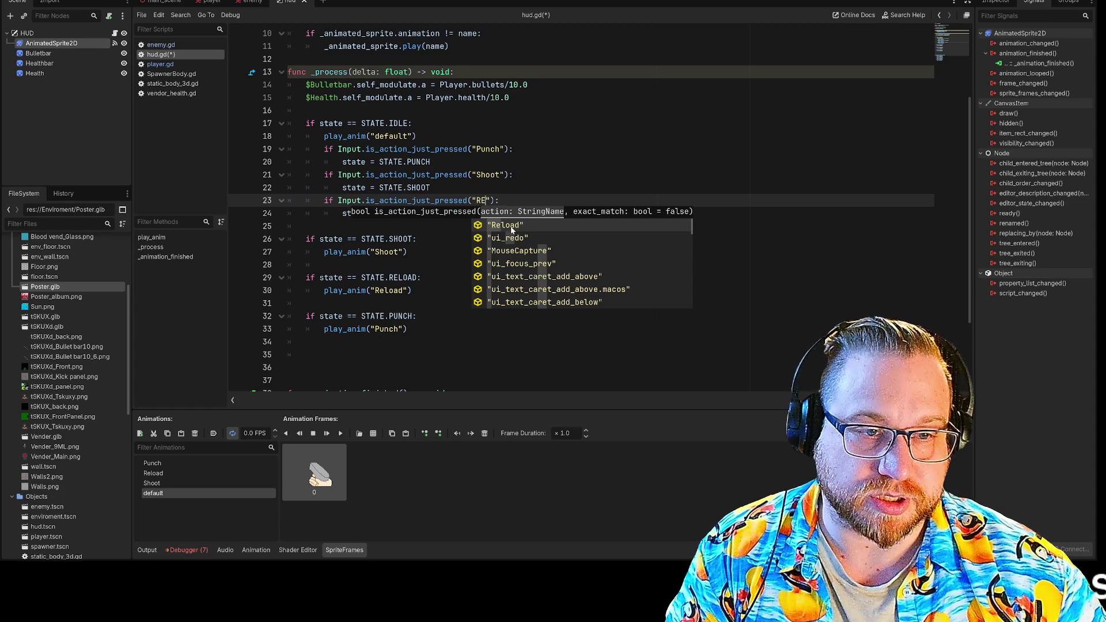
key("Return")
double_click(419, 214)
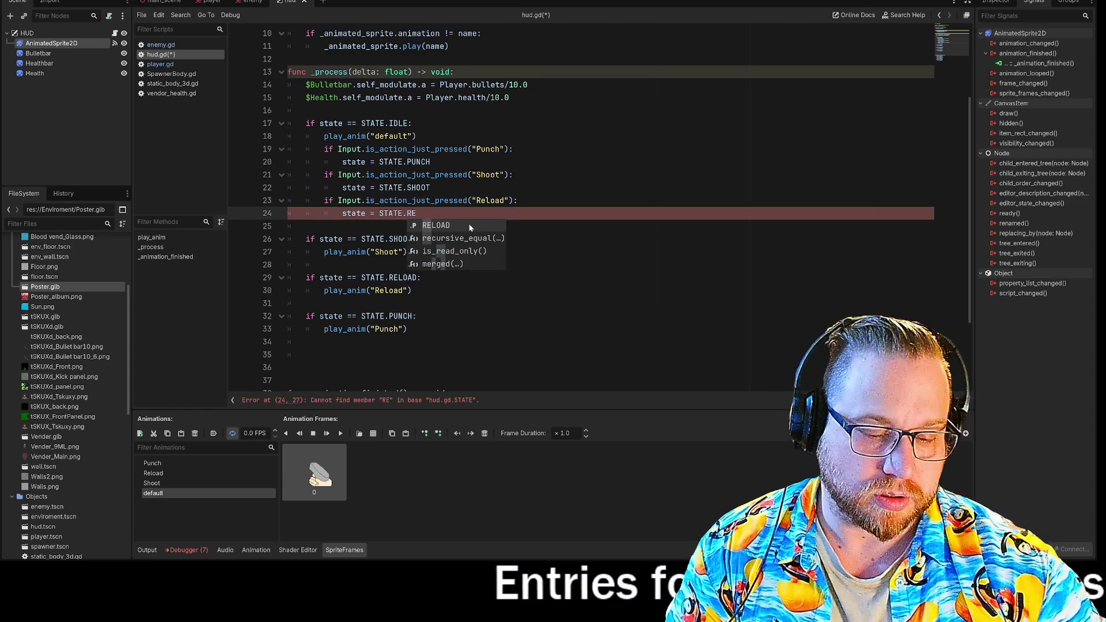
key("Down")
key("Down")
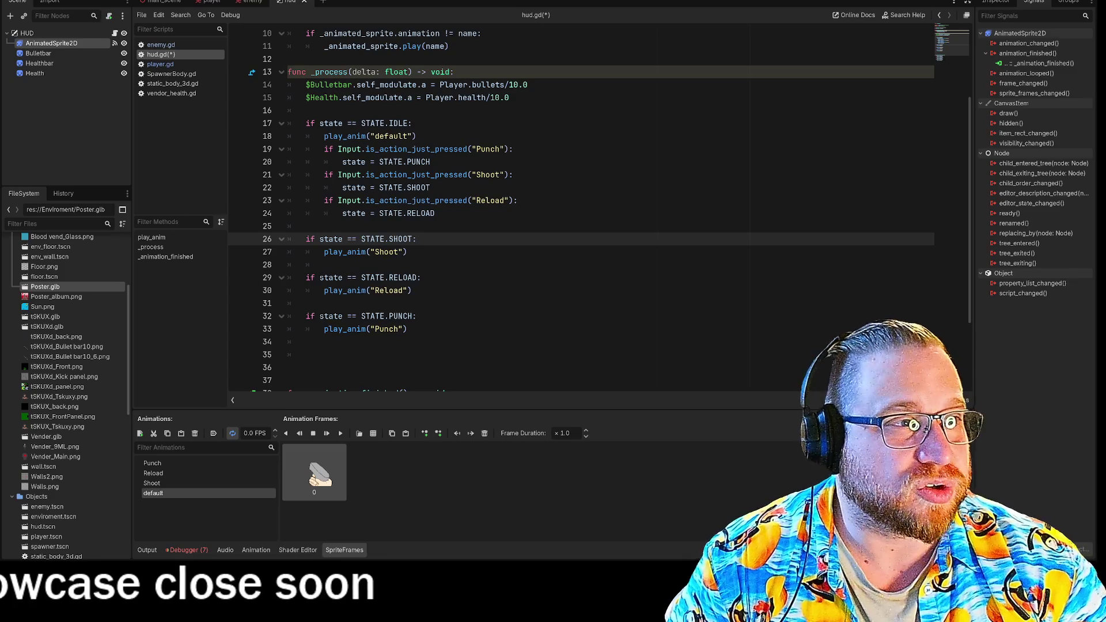
key("F5")
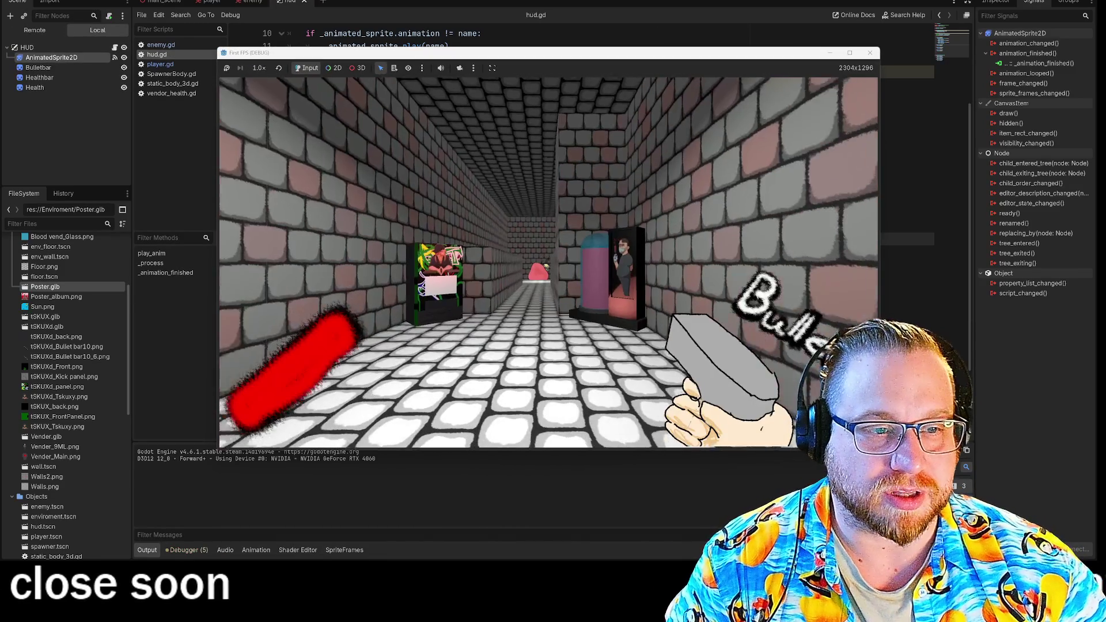
Walk the corridor toward the vending machines and punch the approaching enemy down
key("w")
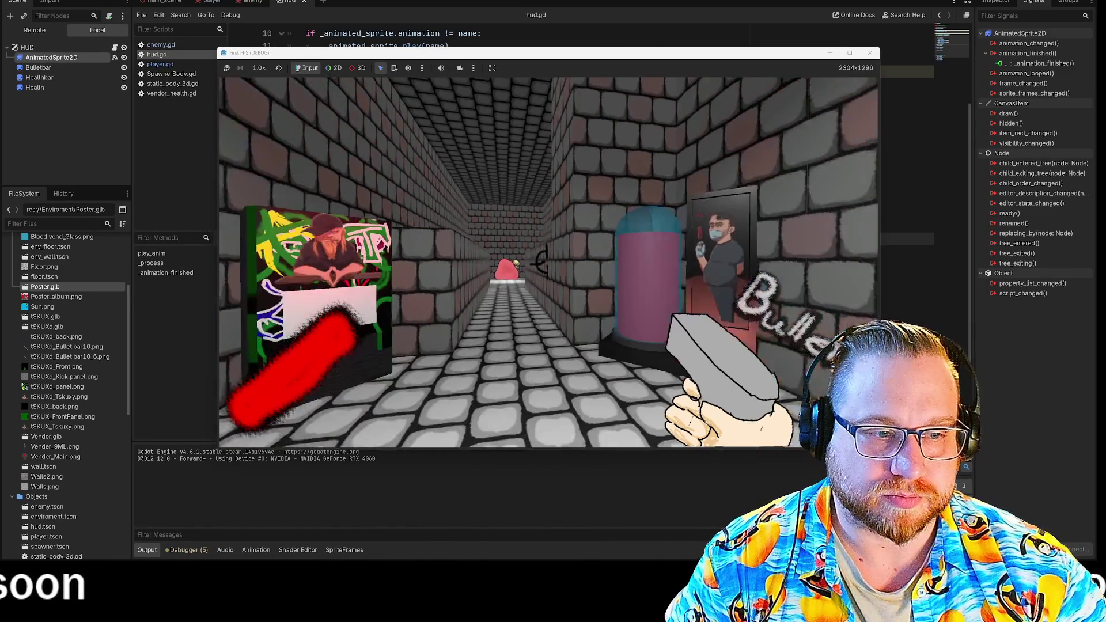
key("w")
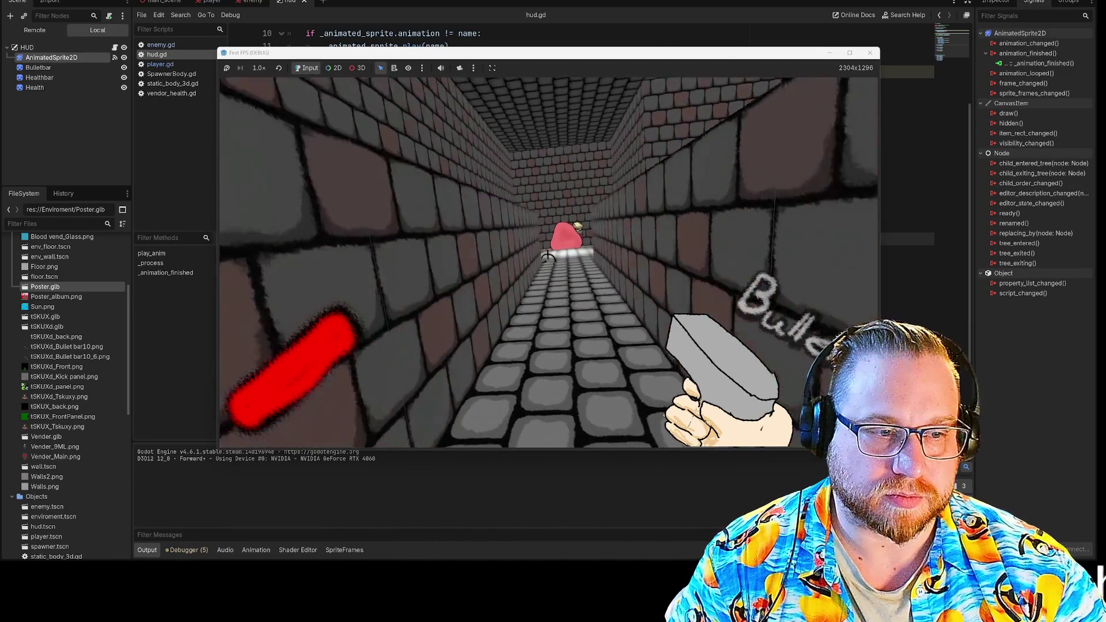
key("w")
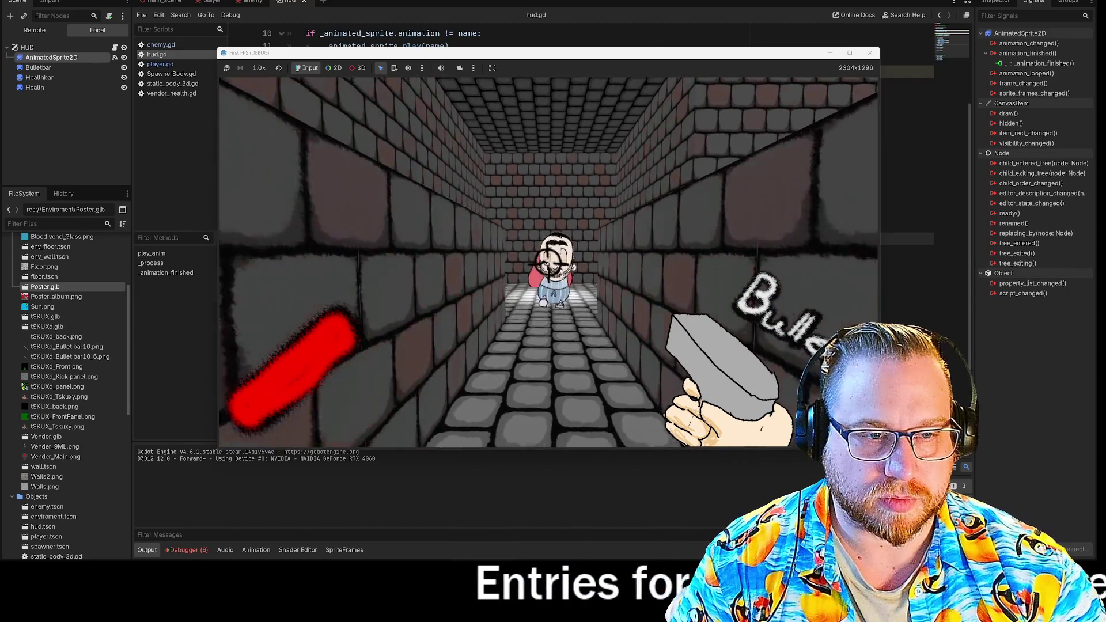
key("s")
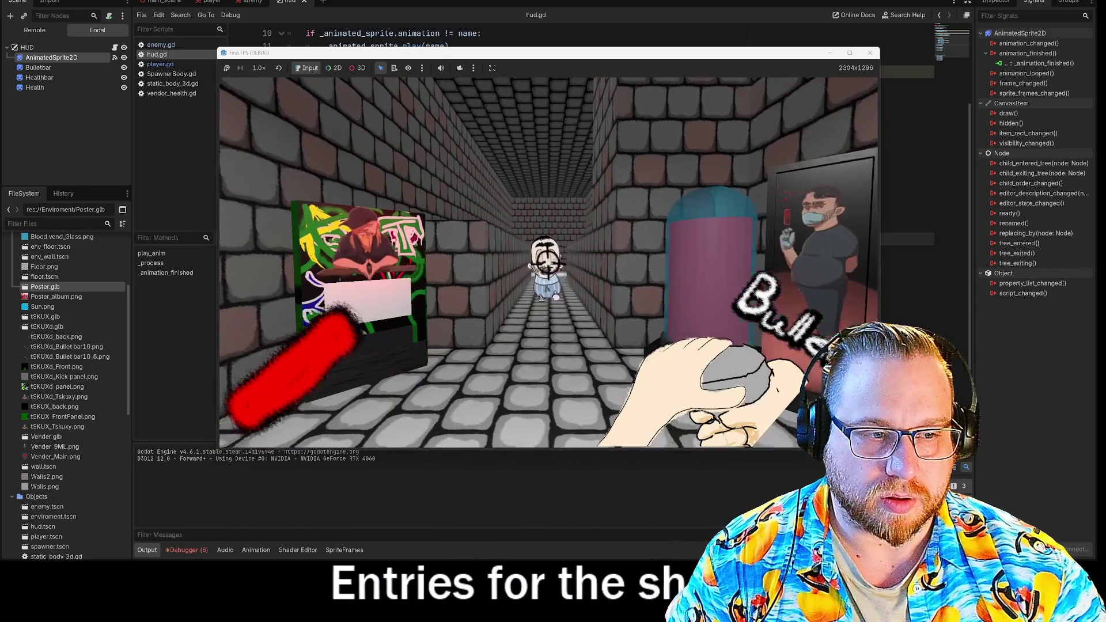
key("s")
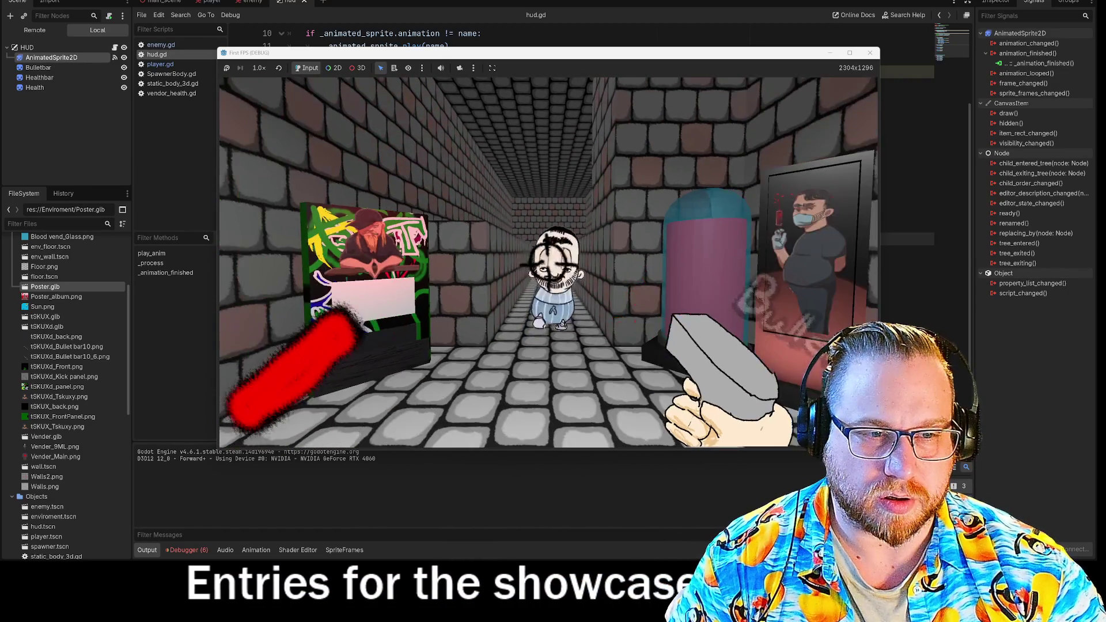
Move past the fallen enemy to reach the blood vending machine's BUY BLOOD? prompt
key("d")
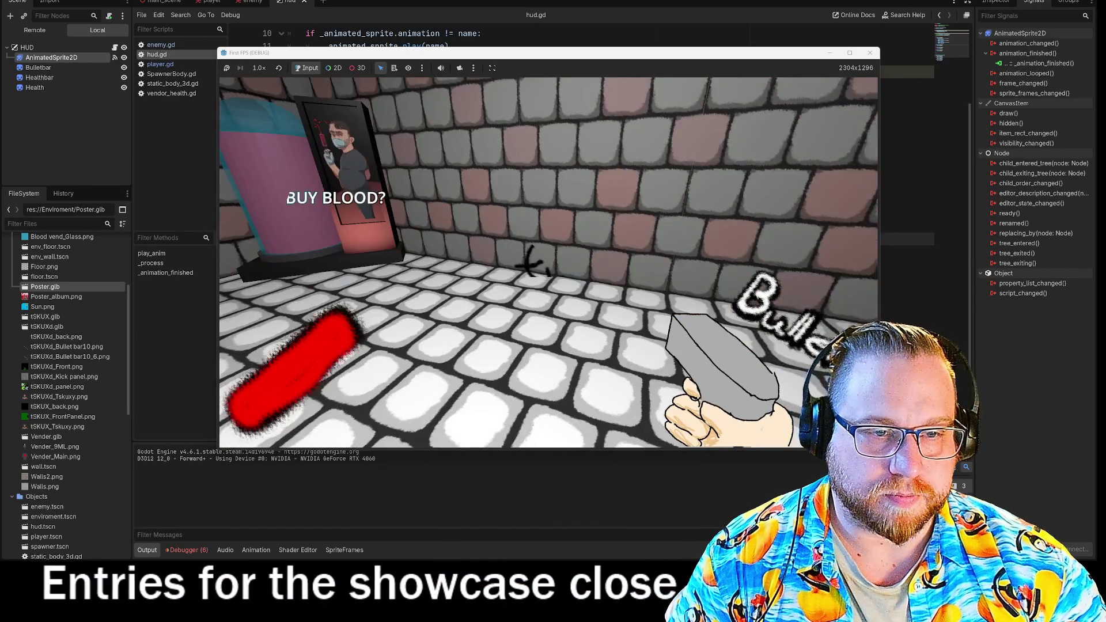
key("w")
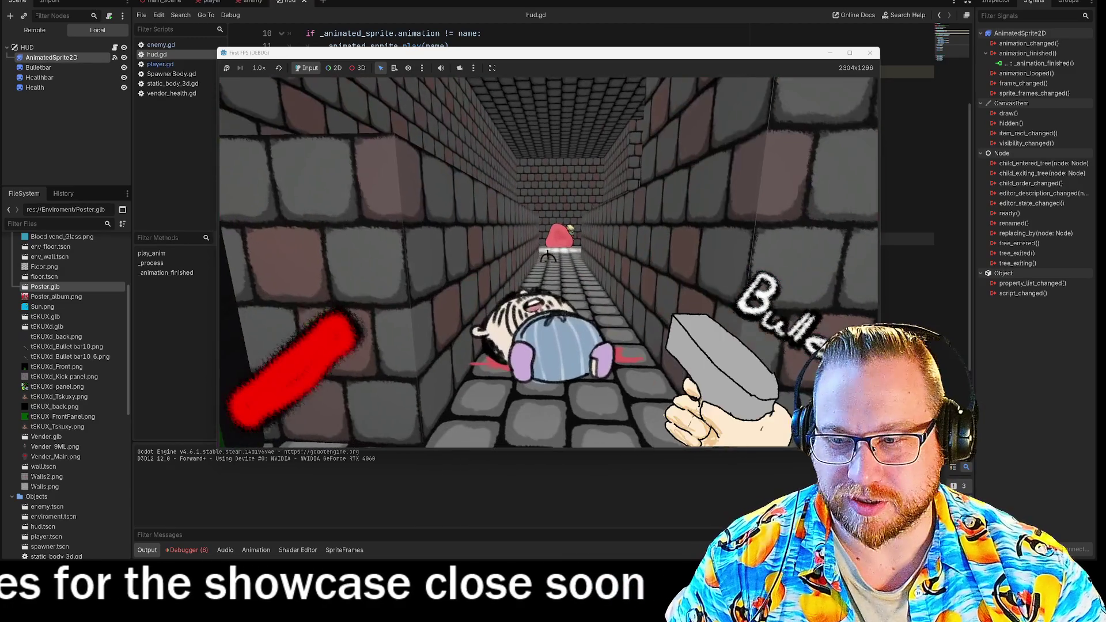
key("w")
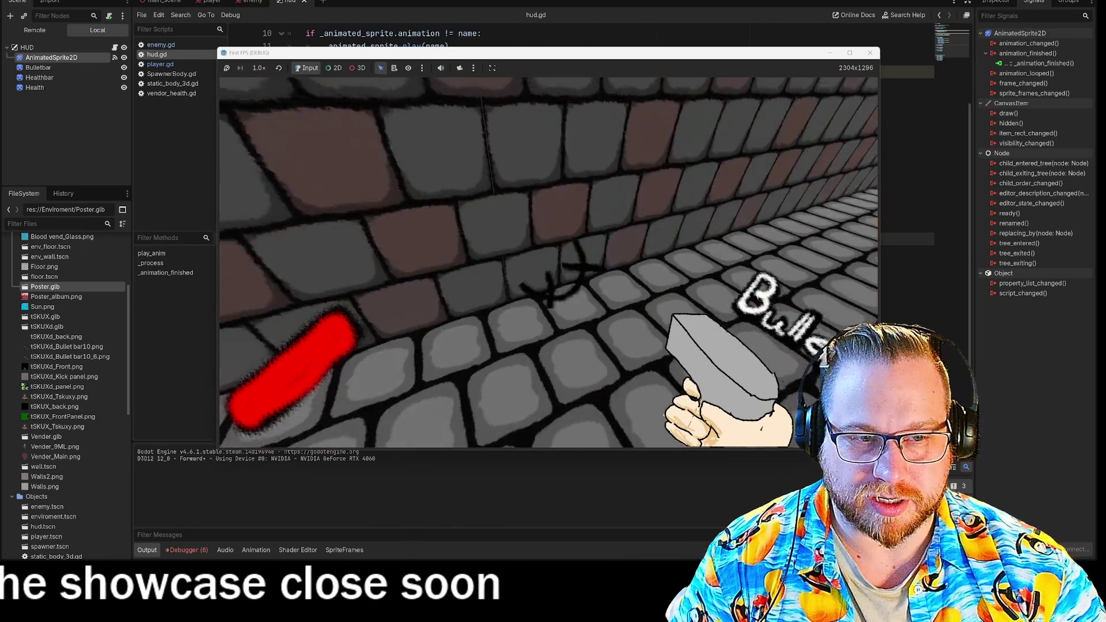
key("w")
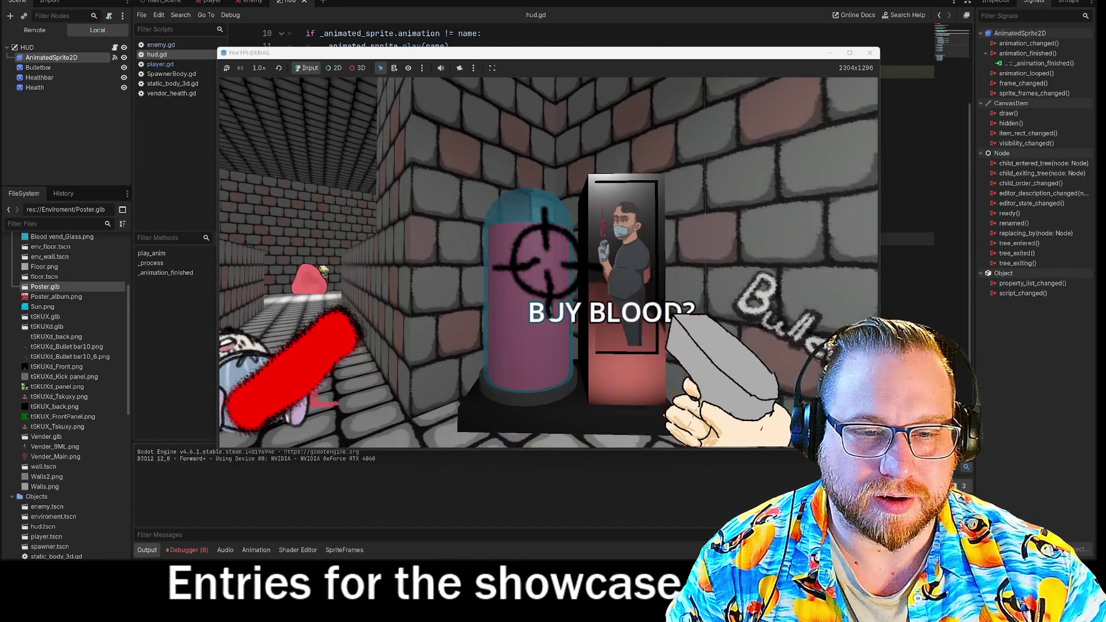
Advance down the corridor punching, hit the enemy at close range, then back away
mouse_move(548, 263)
key("w")
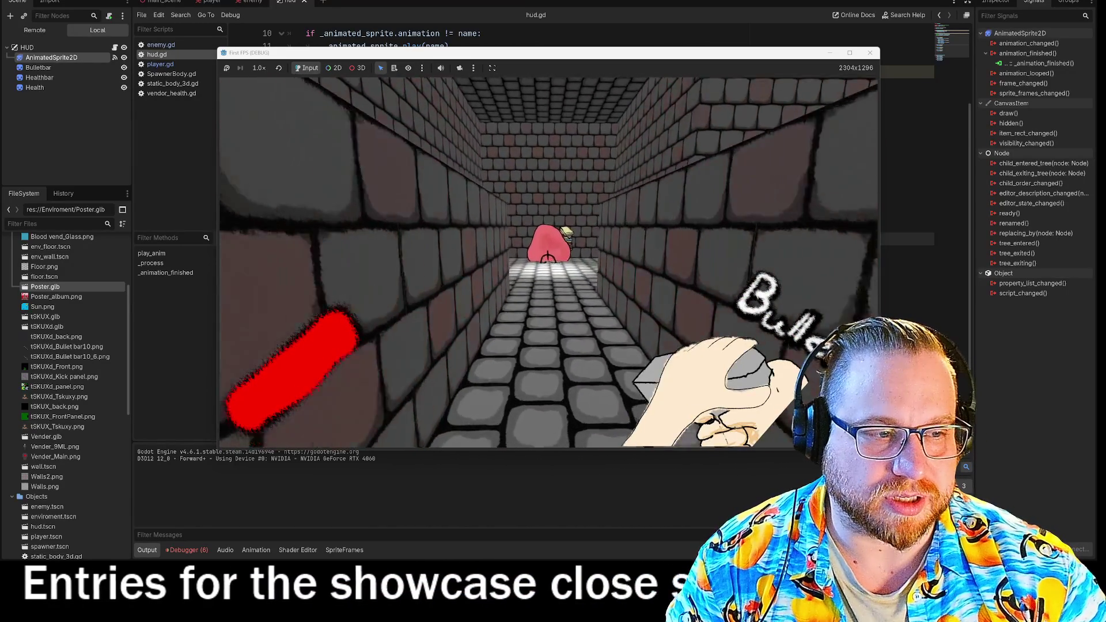
key("2")
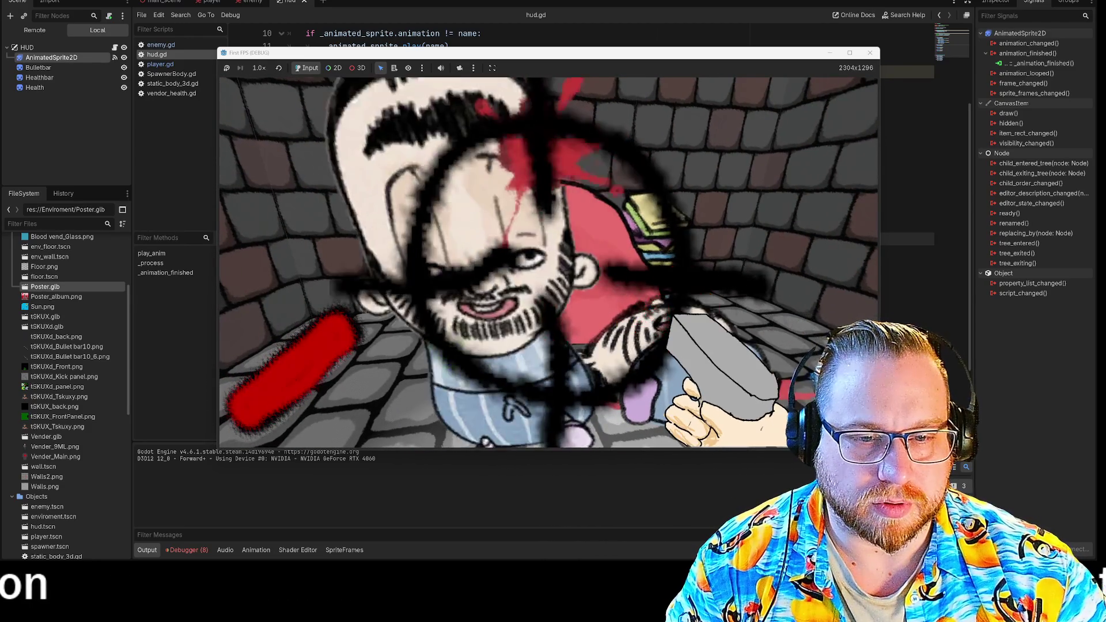
key("s")
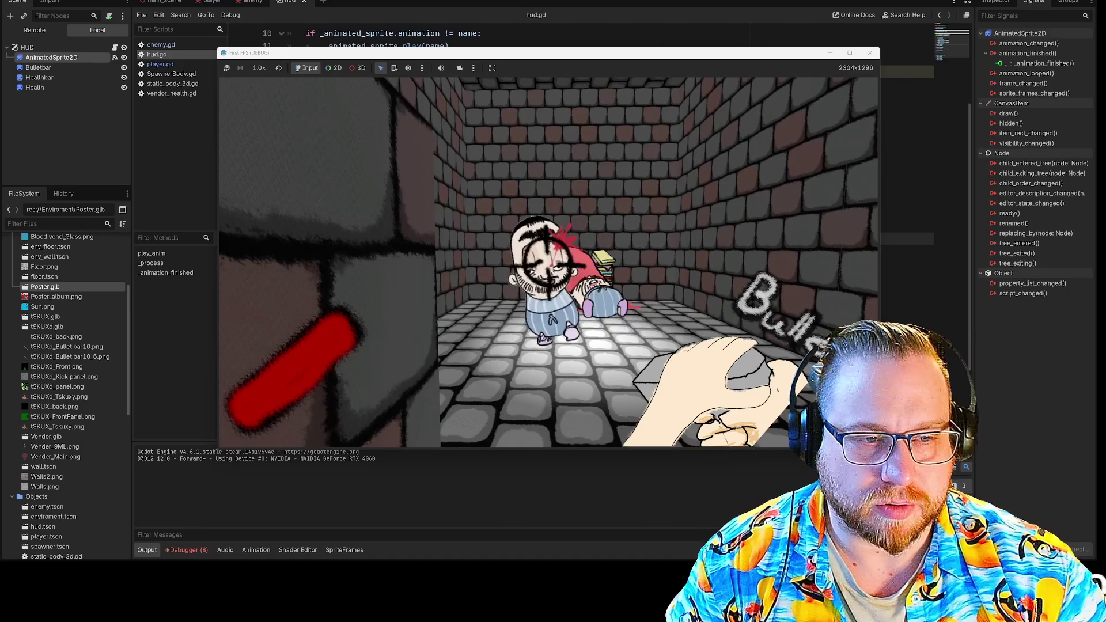
key("s")
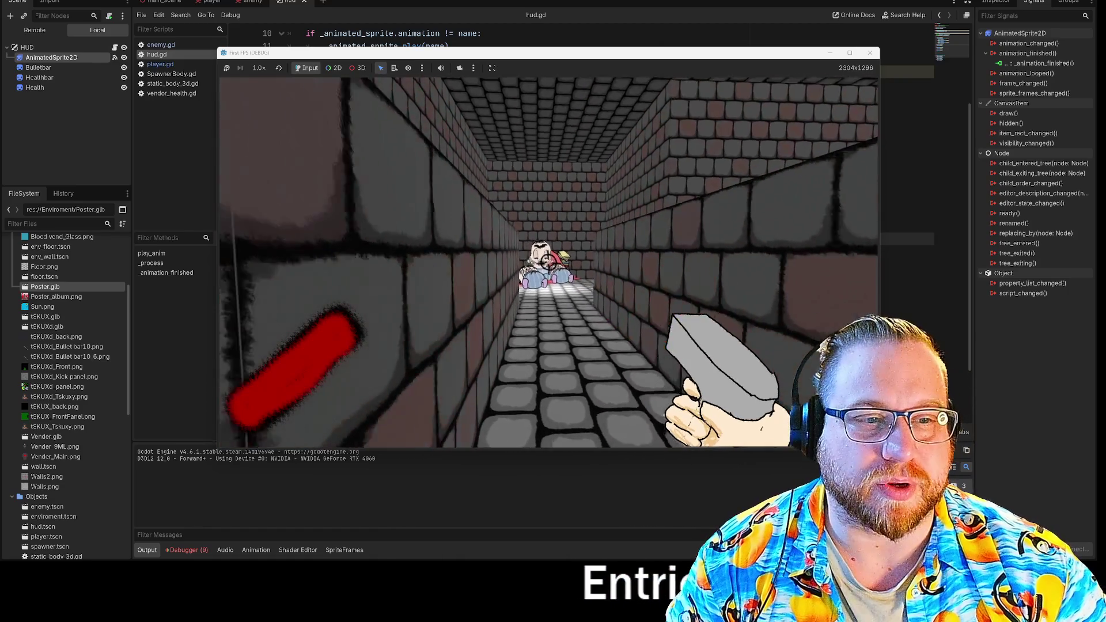
Punch the group of enemies in the room, then return toward the vending machine
key("w")
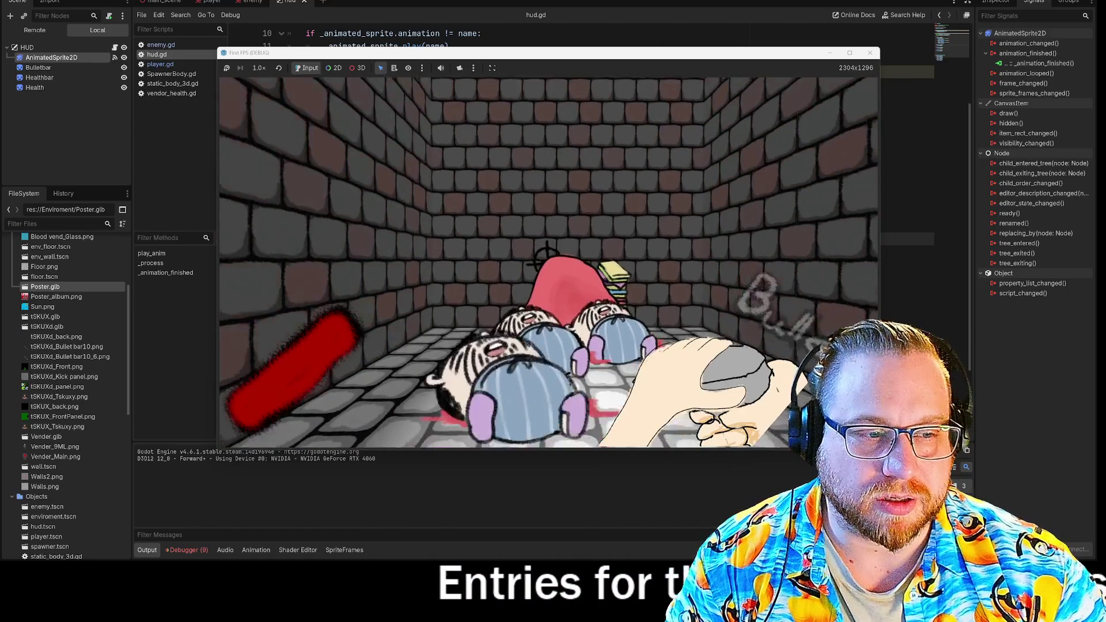
key("w")
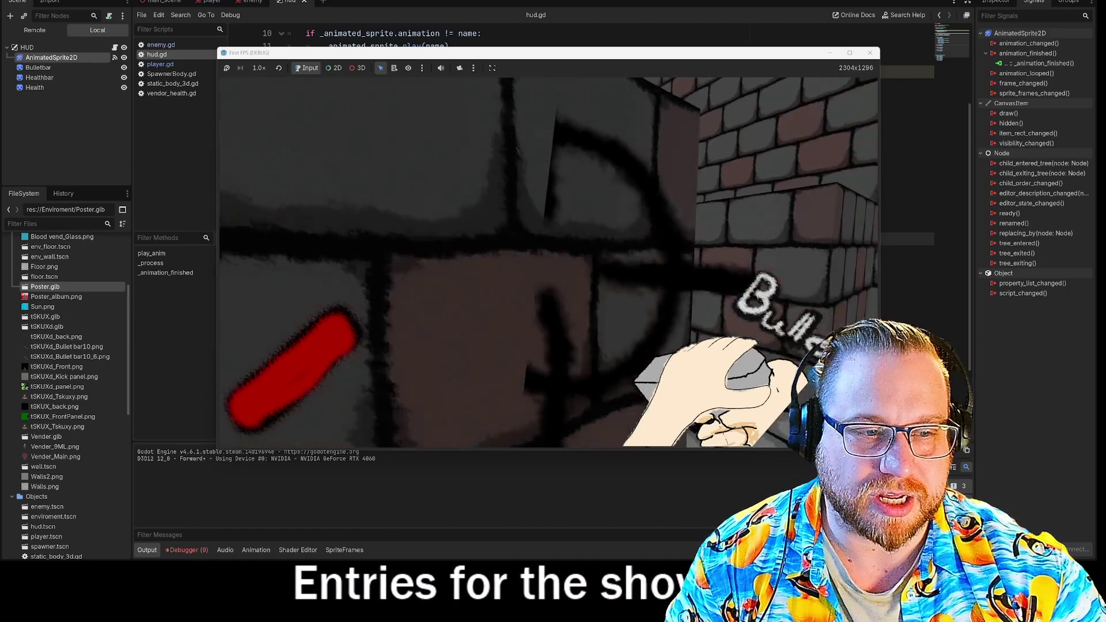
key("w")
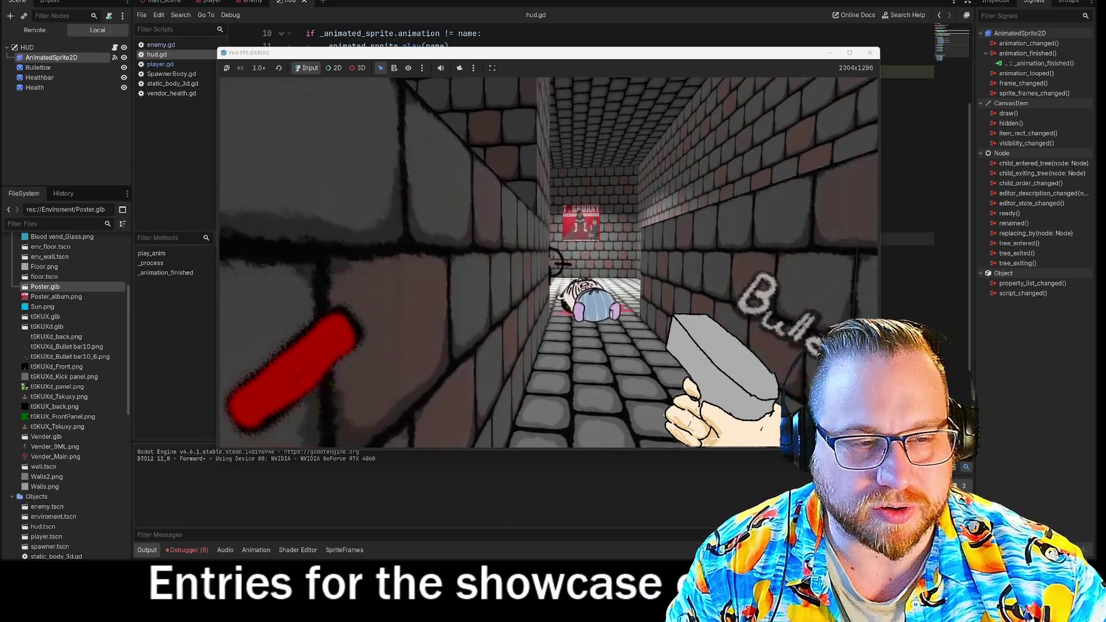
key("w")
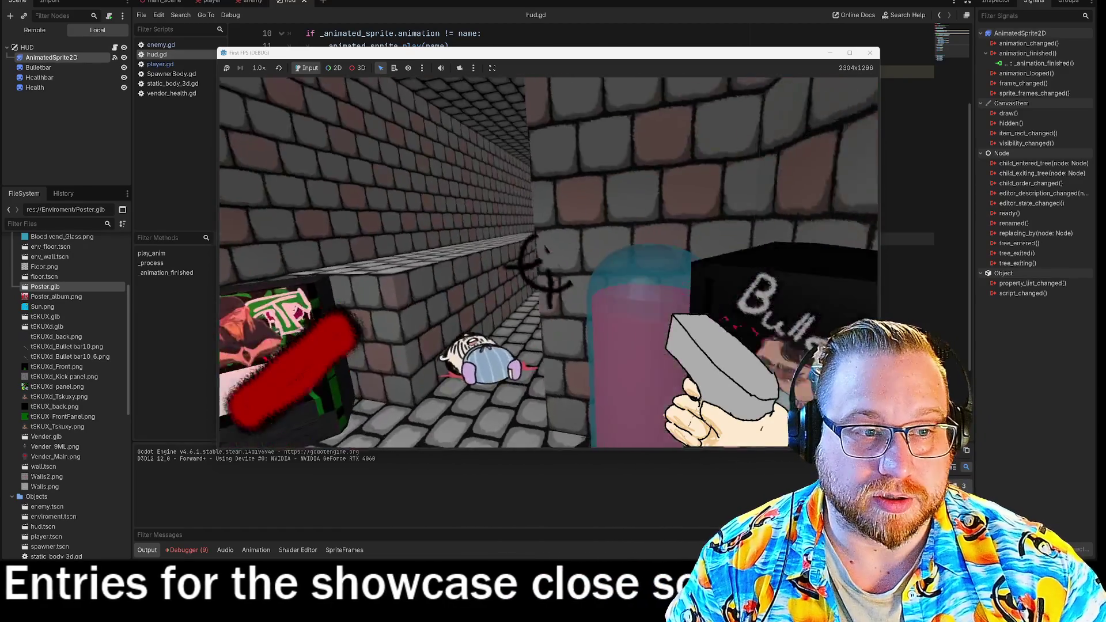
key("s")
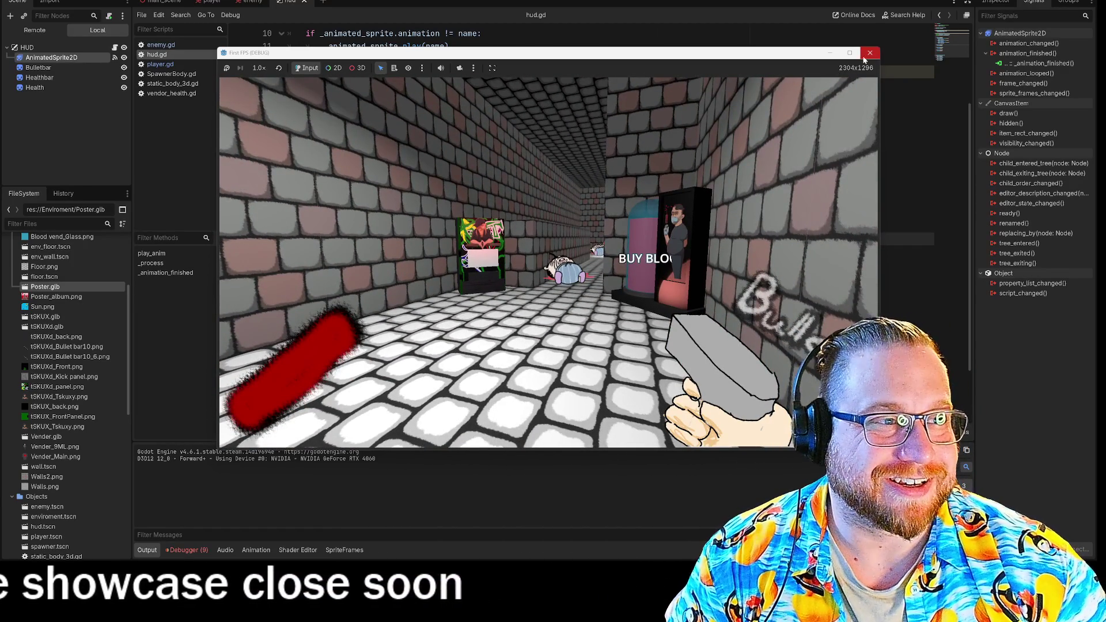
Close the running game and save the HUD scene
left_click(870, 52)
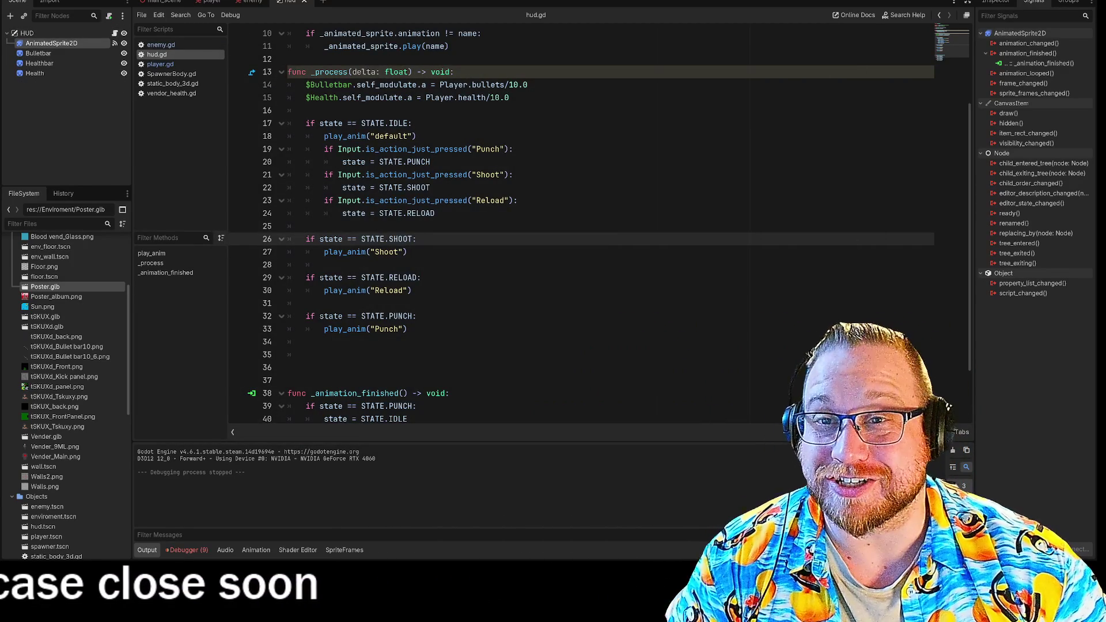
left_click(14, 1)
left_click(46, 53)
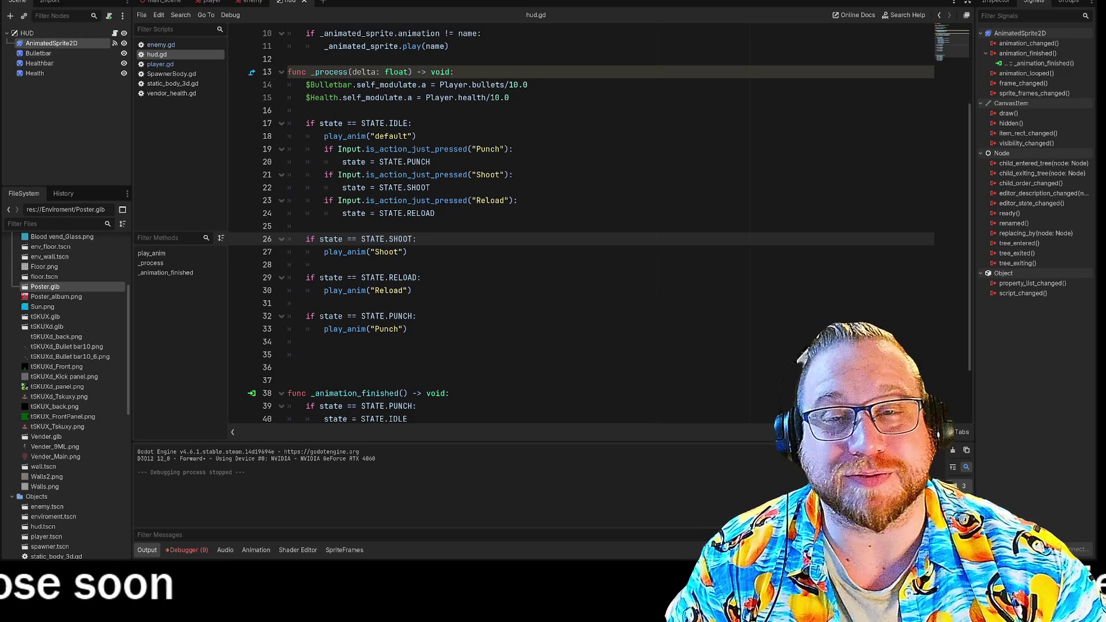